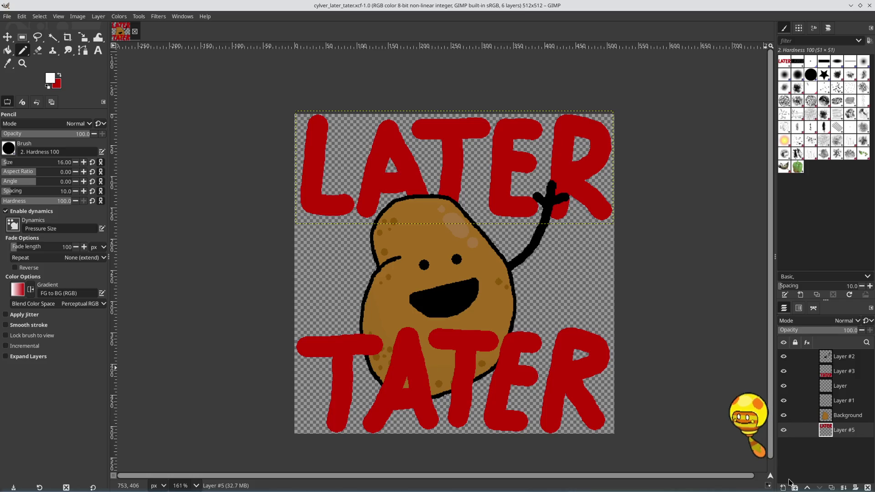
Step: Add a new transparent 512×512 layer, Layer #4, to the LATER TATER emote
click(783, 487)
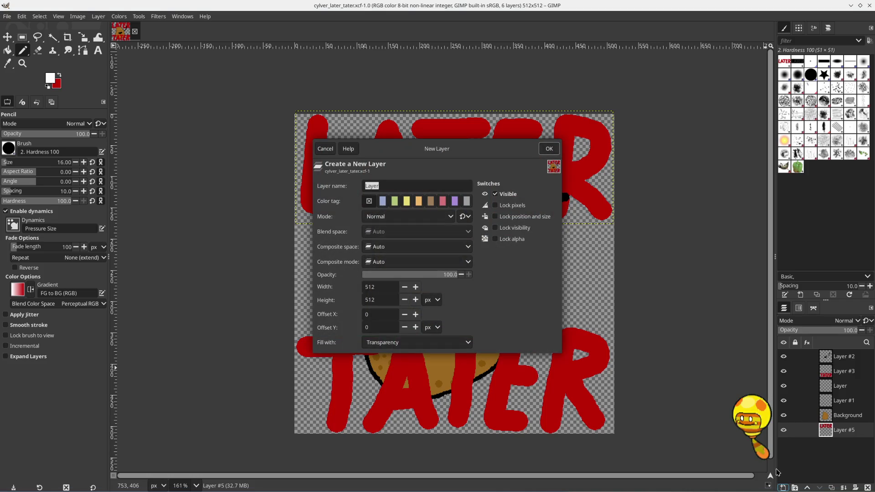
click(549, 149)
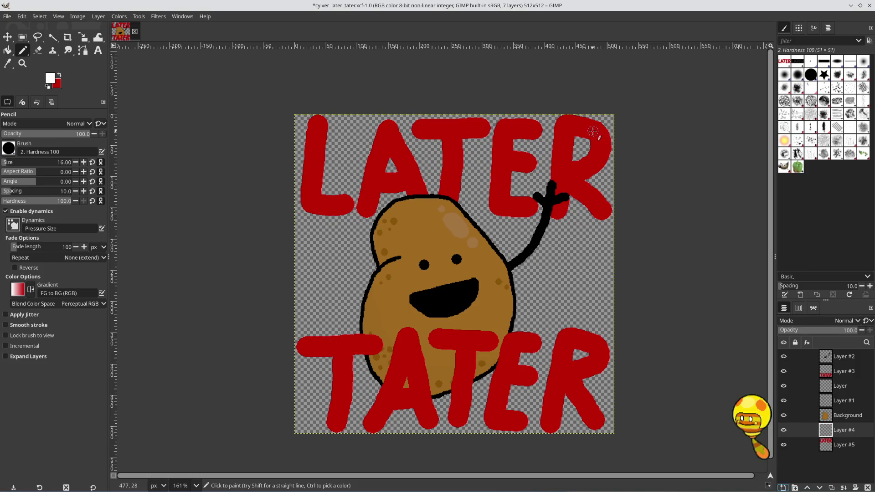
Step: Set pencil opacity to 10 and paint trial highlights on the R and E, undoing the E's
click(78, 134)
text(10)
key(Return)
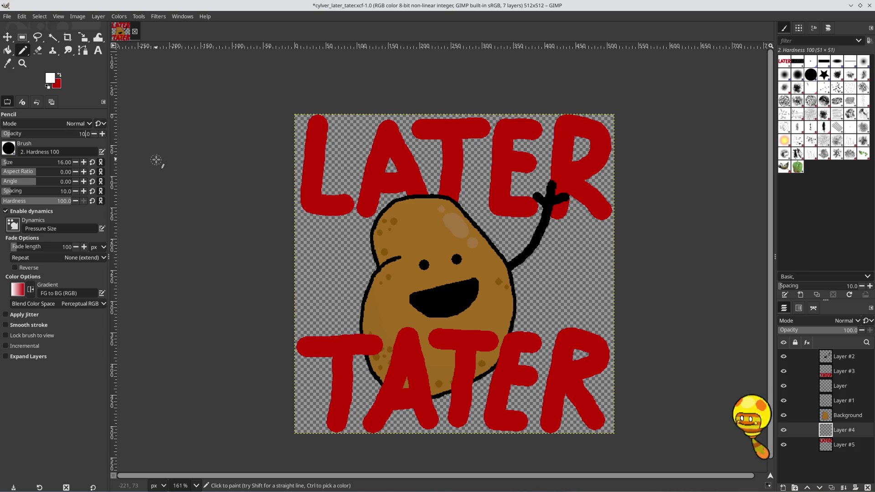
mouse_move(600, 130)
mouse_down()
mouse_move(592, 130)
mouse_move(600, 142)
mouse_up()
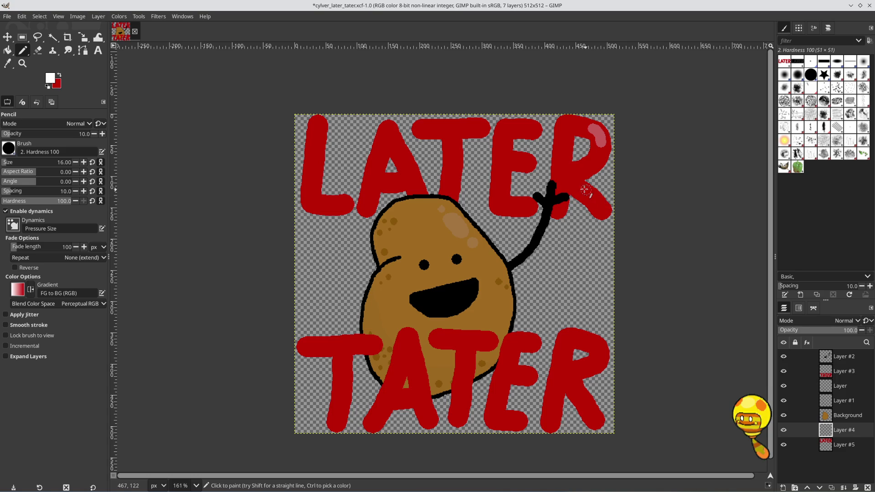
drag(584, 192, 593, 199)
drag(529, 127, 531, 129)
key(ctrl+z)
Step: Dab highlights on the E's top, middle bar and lower edge, then undo all trial glints
drag(532, 128, 532, 128)
drag(527, 162, 527, 163)
click(526, 205)
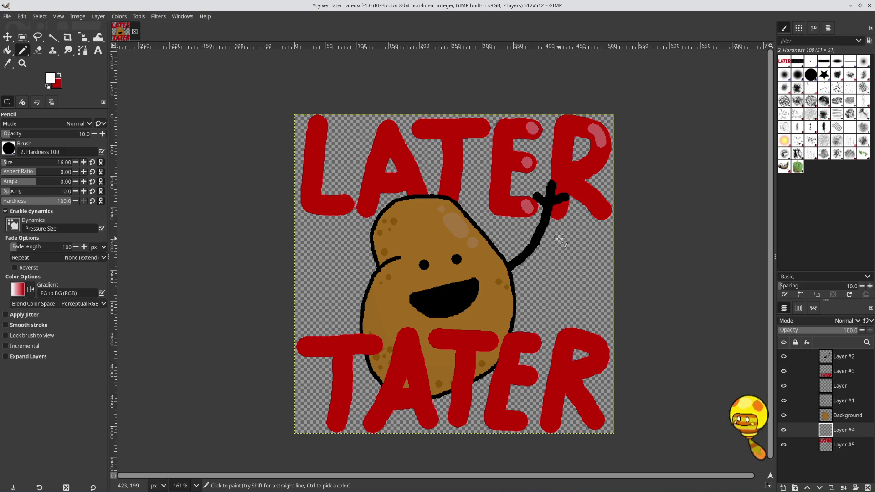
key(ctrl+z)
key(ctrl+z)
key(ctrl+z)
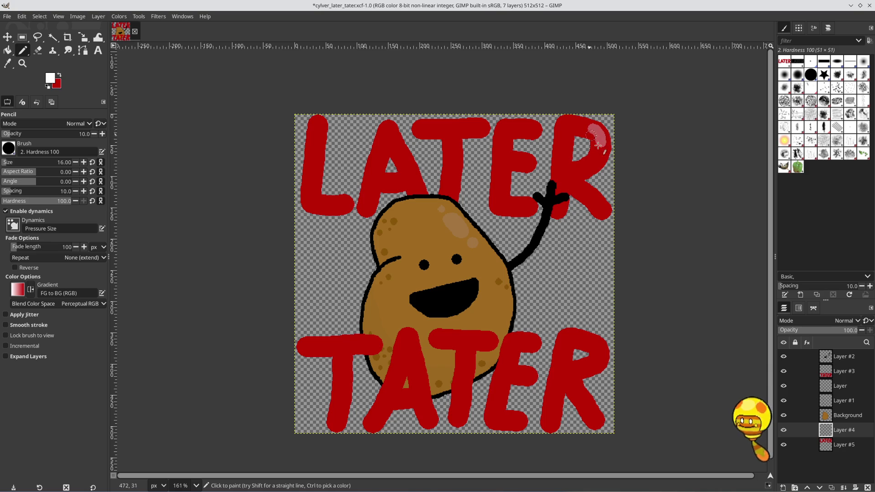
key(ctrl+z)
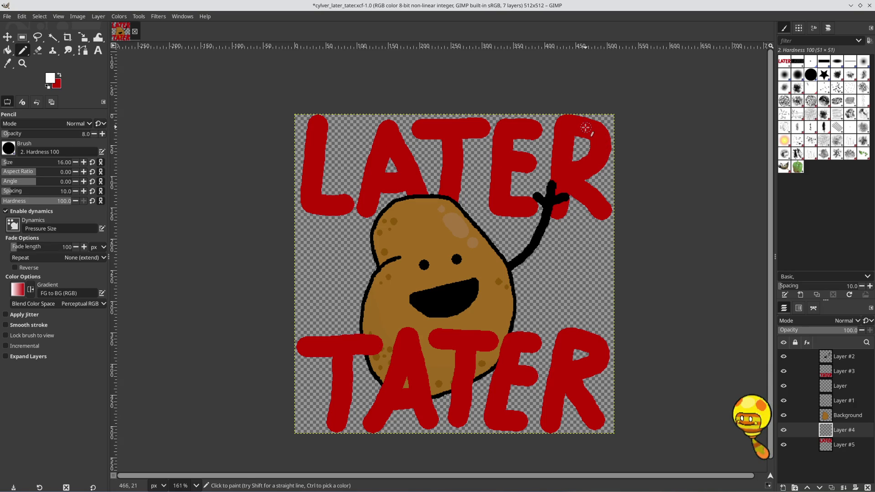
drag(586, 126, 599, 139)
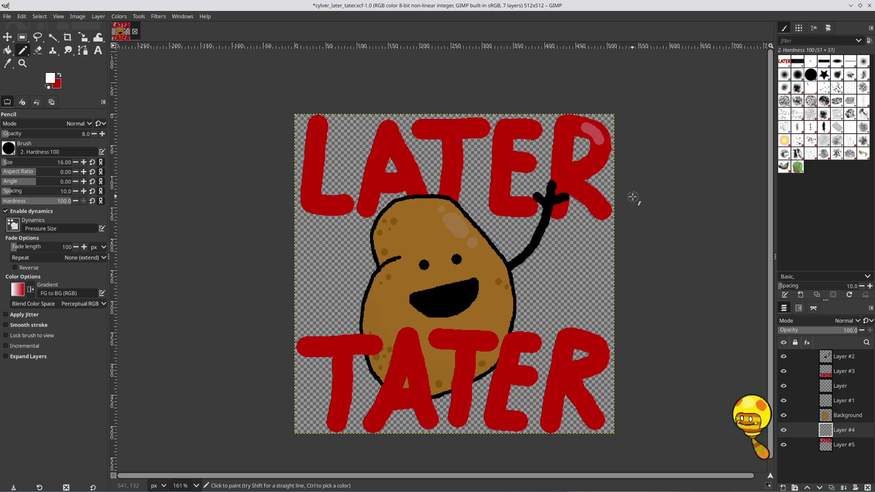
key(ctrl+z)
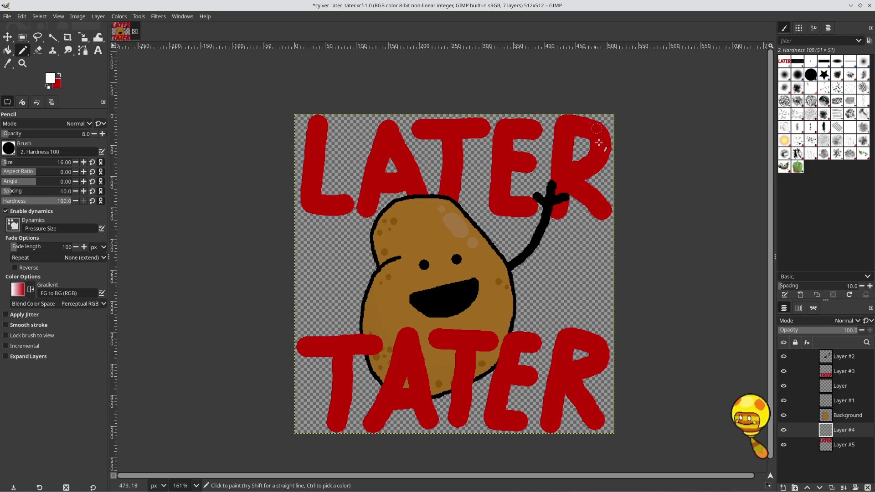
click(54, 38)
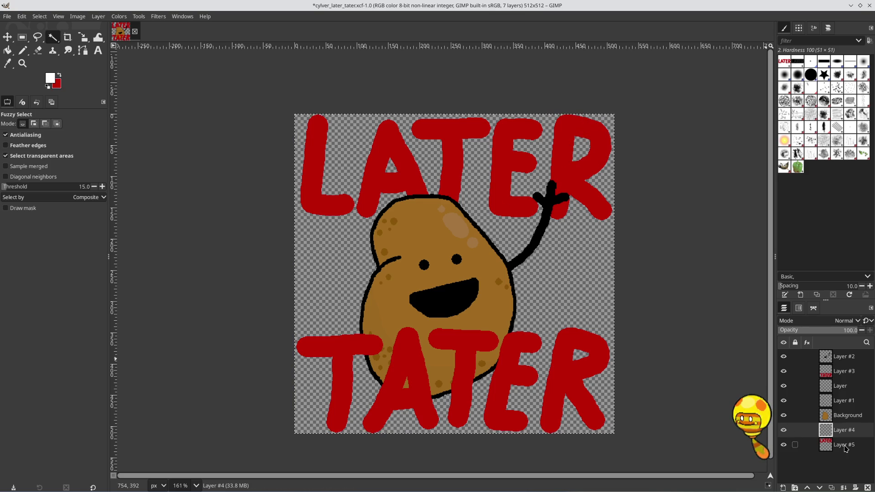
Step: Make Layer #5 active and fuzzy-select the red LATER letters, adding the E, R and others
key(Page_Down)
click(562, 161)
drag(562, 162, 527, 162)
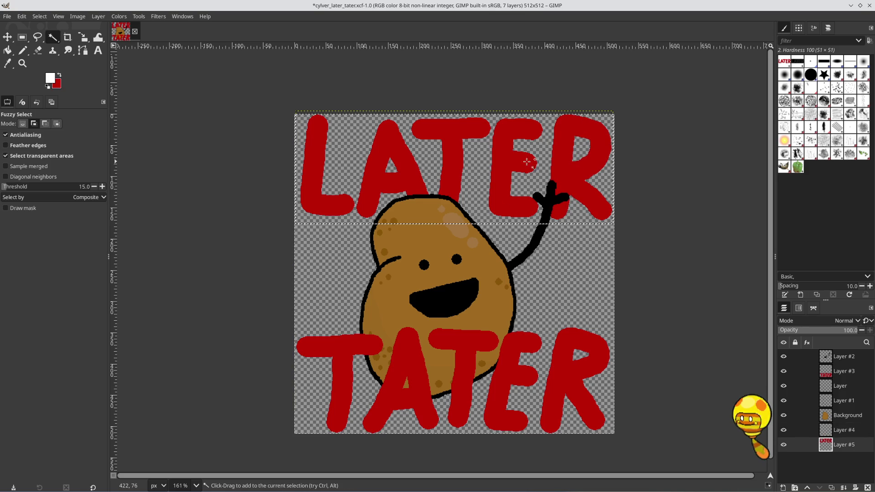
click(502, 164)
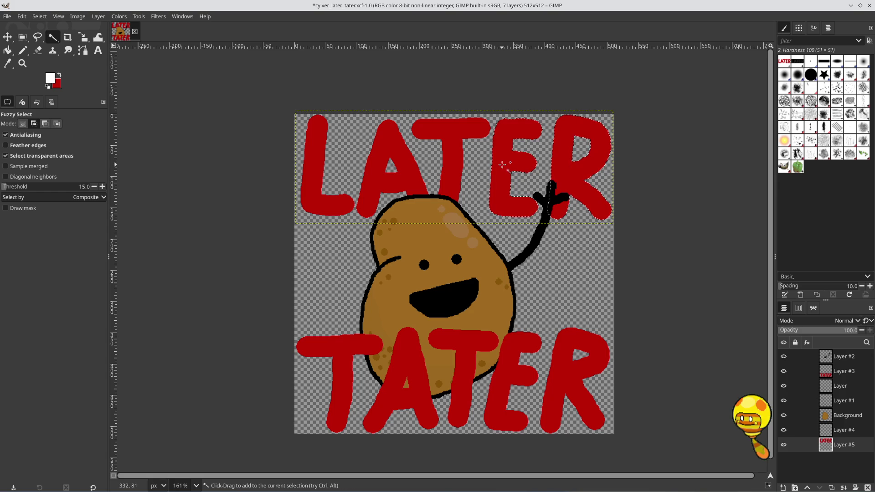
click(404, 168)
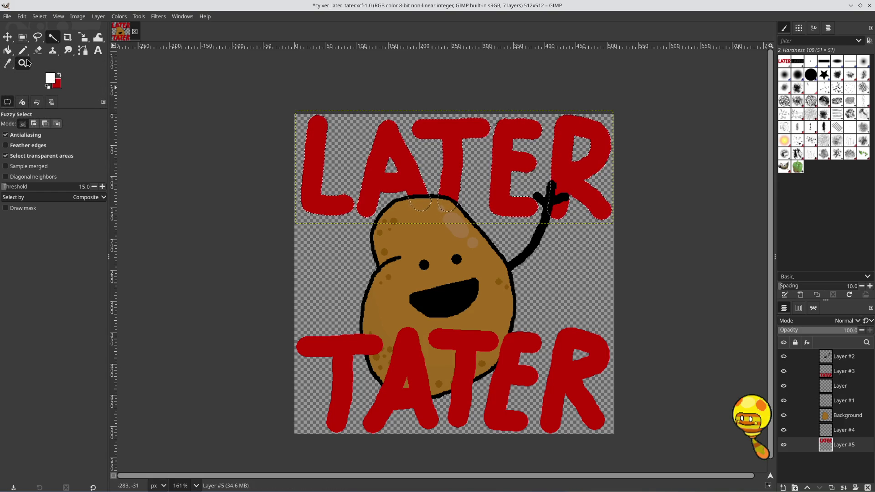
click(22, 50)
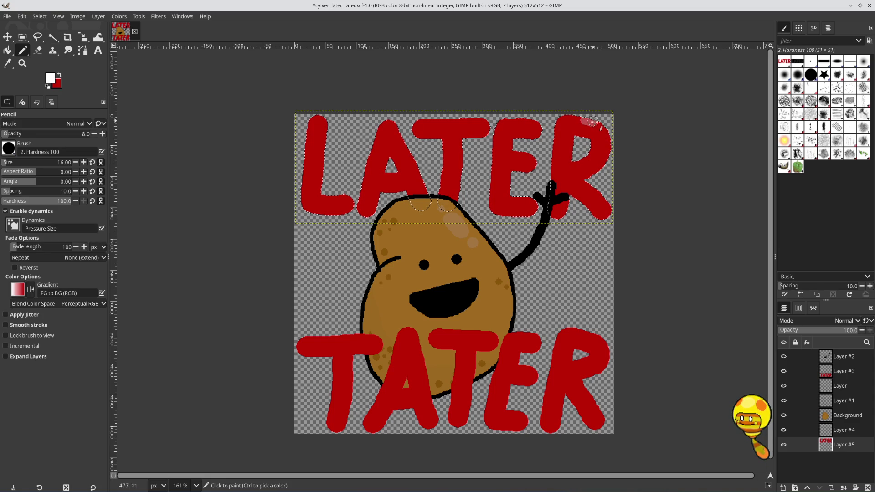
Step: Paint faint highlights along the R's top and right edge, the T's top and the A's top
drag(607, 130, 585, 120)
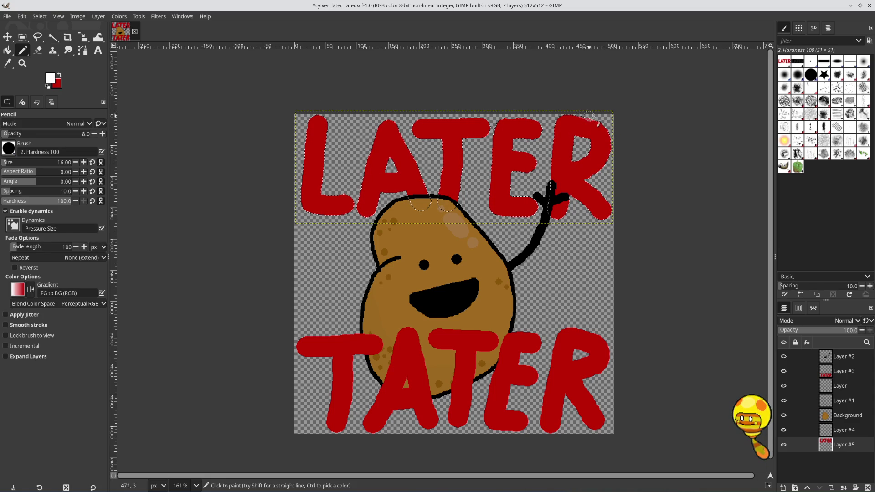
mouse_move(615, 142)
mouse_down()
mouse_move(625, 190)
mouse_move(613, 205)
mouse_up()
drag(591, 127, 601, 144)
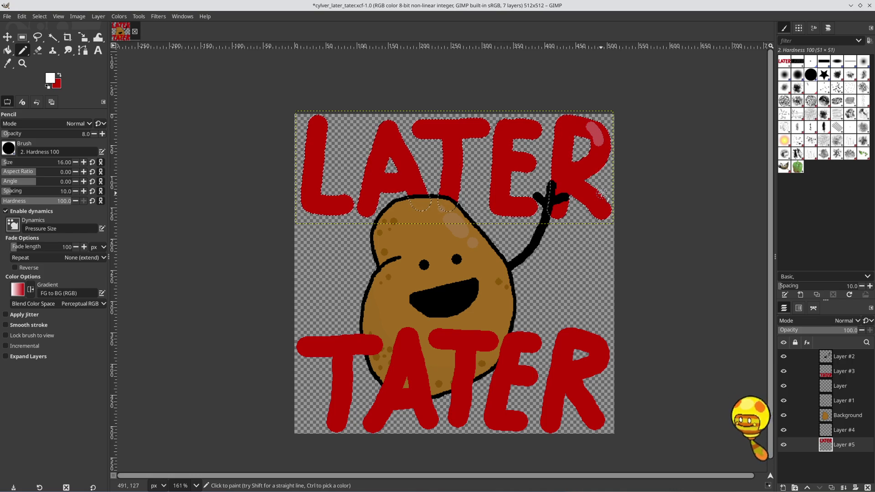
click(479, 127)
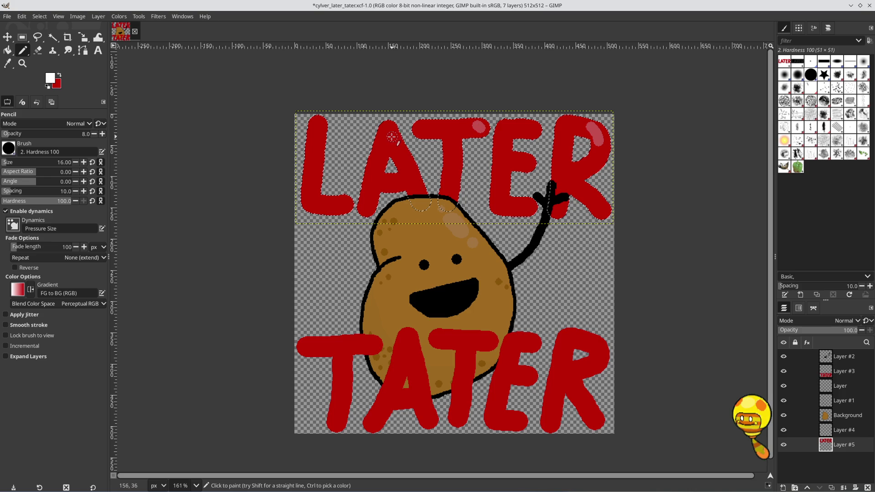
drag(389, 136, 400, 150)
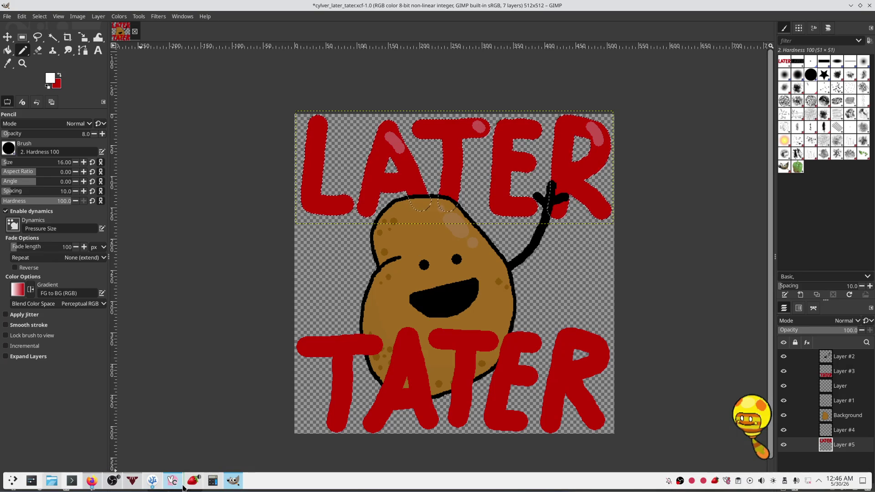
Step: Play Bayside's Big Cheese in Strawberry and minimize the music player
click(188, 484)
double_click(361, 379)
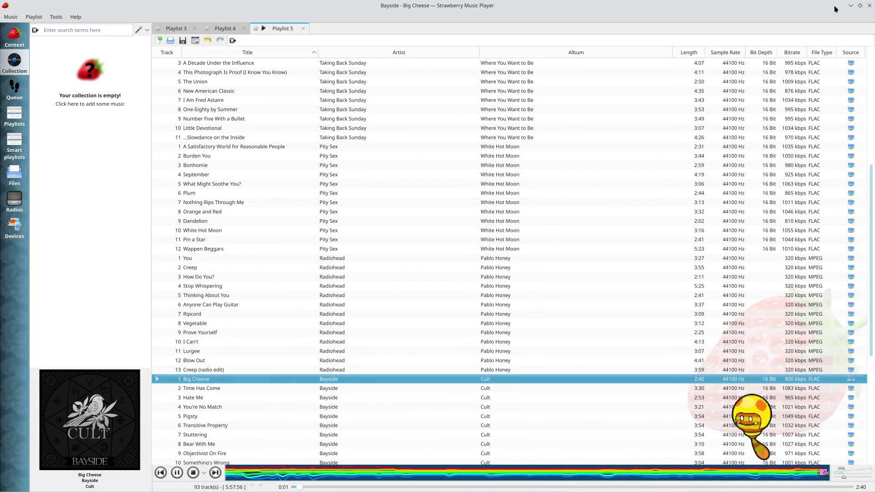
click(850, 7)
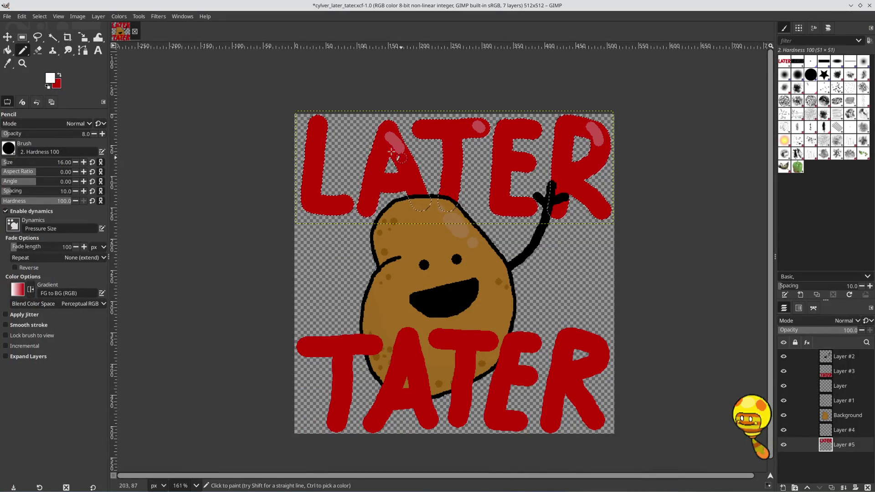
Step: Paint highlights on the A and the L's top and foot, then undo the lettering strokes
drag(389, 133, 400, 156)
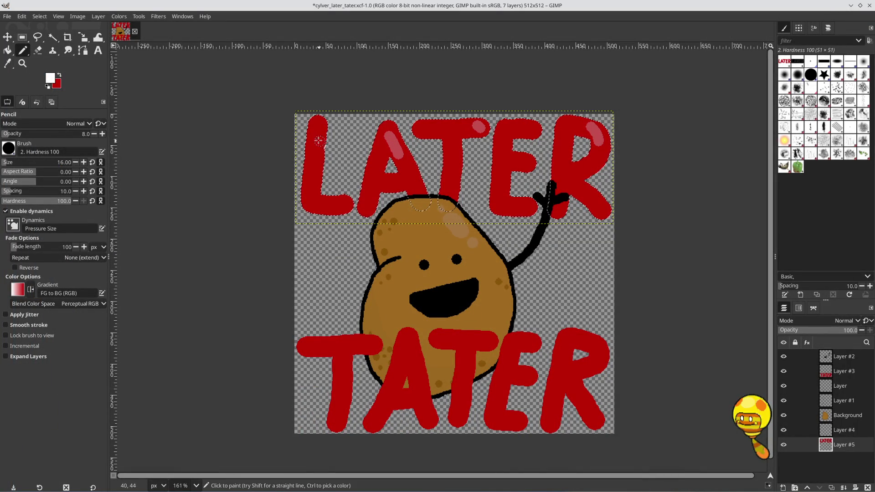
drag(319, 128, 321, 132)
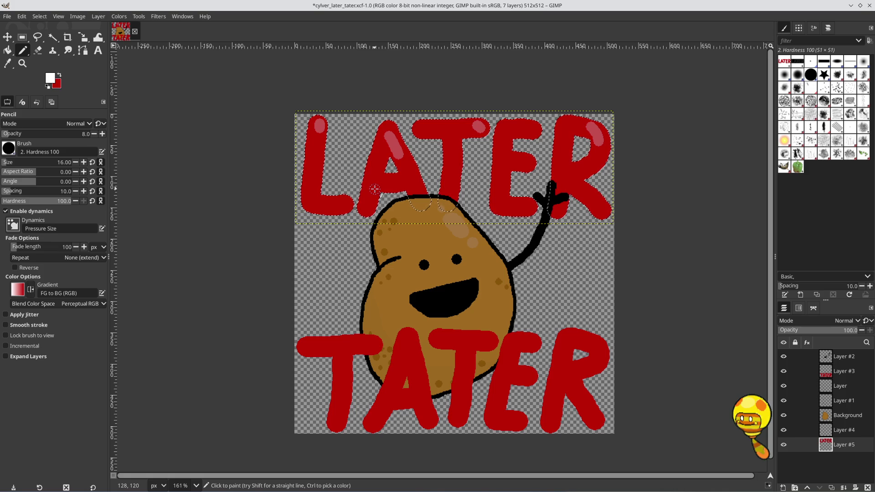
drag(345, 213, 346, 209)
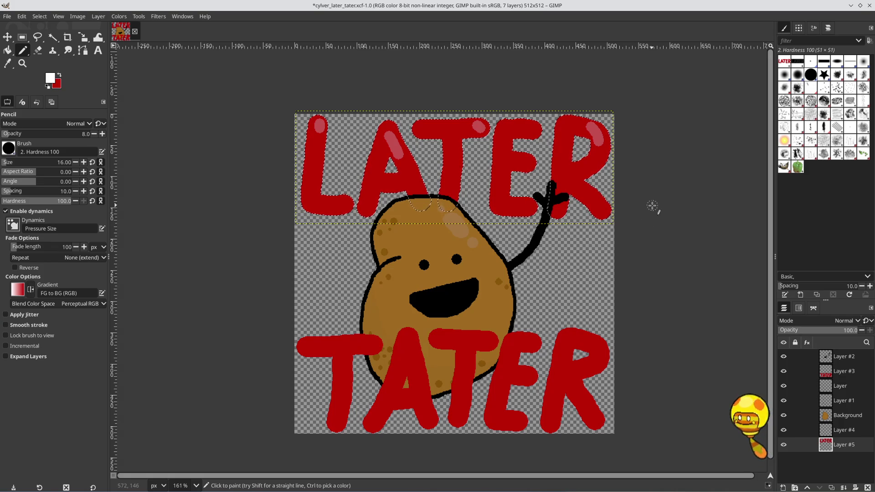
scroll(544, 222, down, 4)
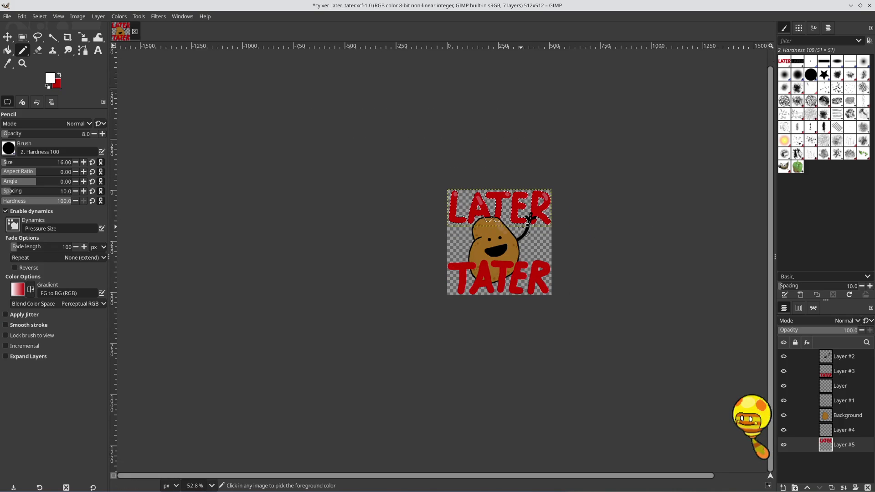
scroll(520, 226, up, 4)
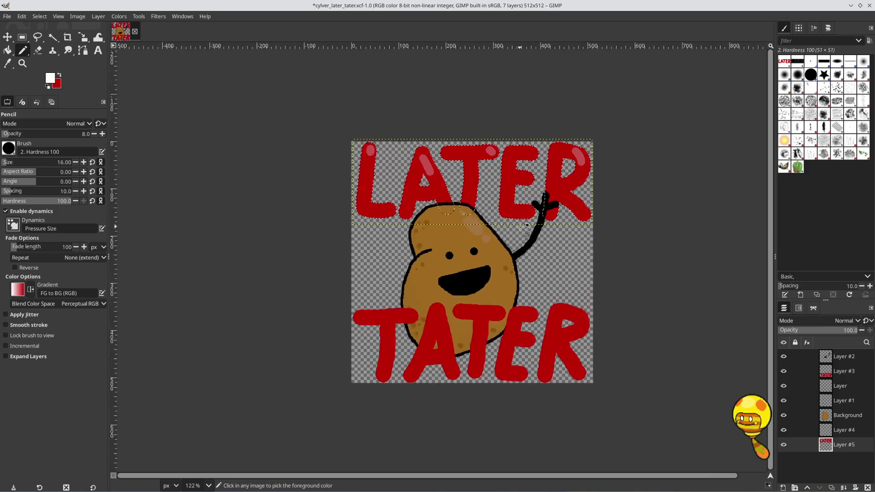
key(ctrl+z)
key(ctrl+z)
key(ctrl+z)
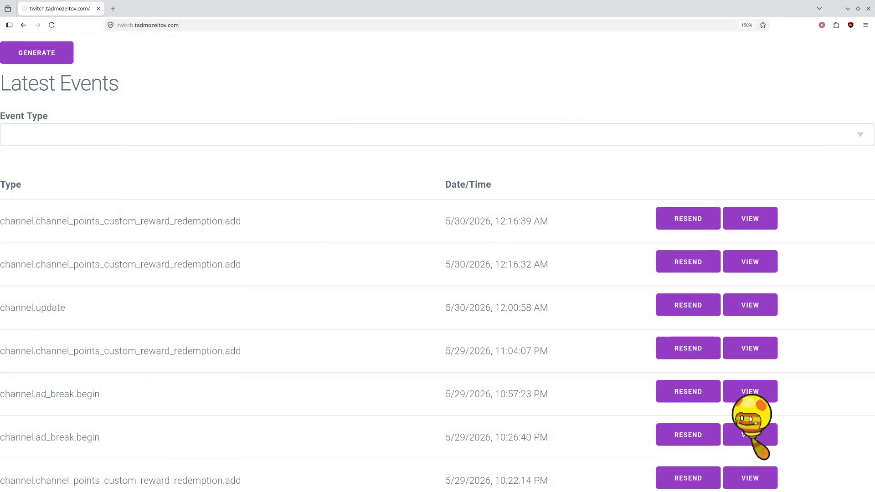
Step: Minimize Firefox and switch to the VSCodium configuration_pipeline_jsonquery.yml window
click(847, 8)
key(alt+Tab)
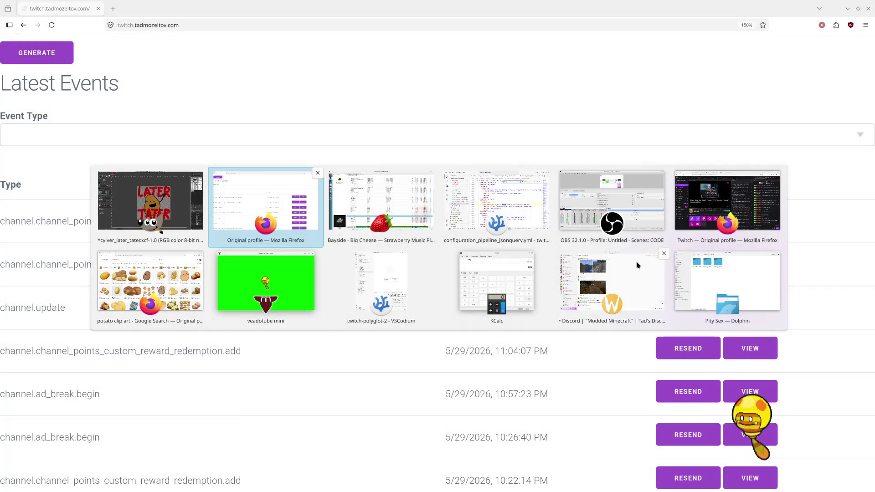
key(Tab)
key(Tab)
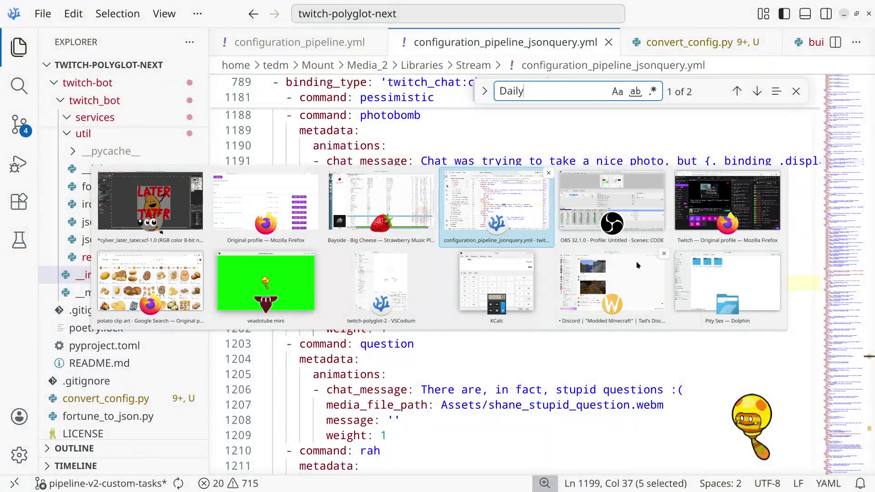
Step: Cycle the window switcher back to the GIMP cylver_later_tater image
key(Tab)
key(Tab)
key(Tab)
key(Escape)
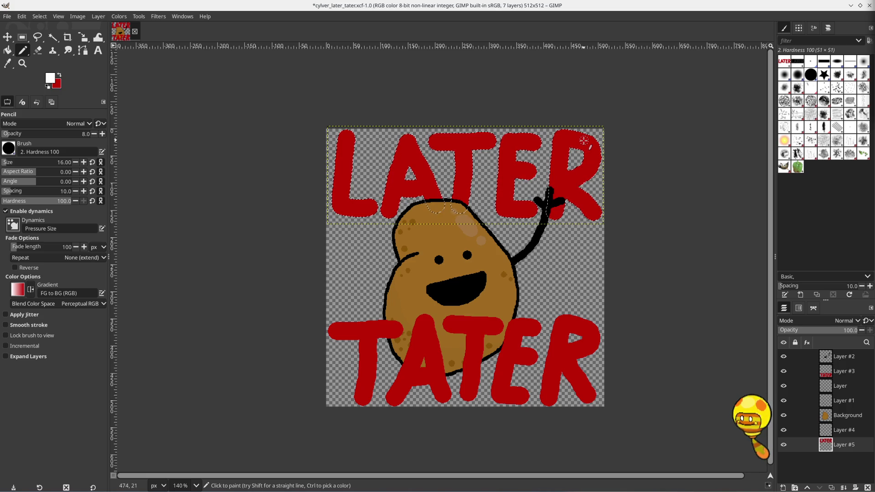
Step: With the size-12 pencil, paint highlights inside the R's bowl, along its leg and atop the letters
drag(582, 139, 595, 169)
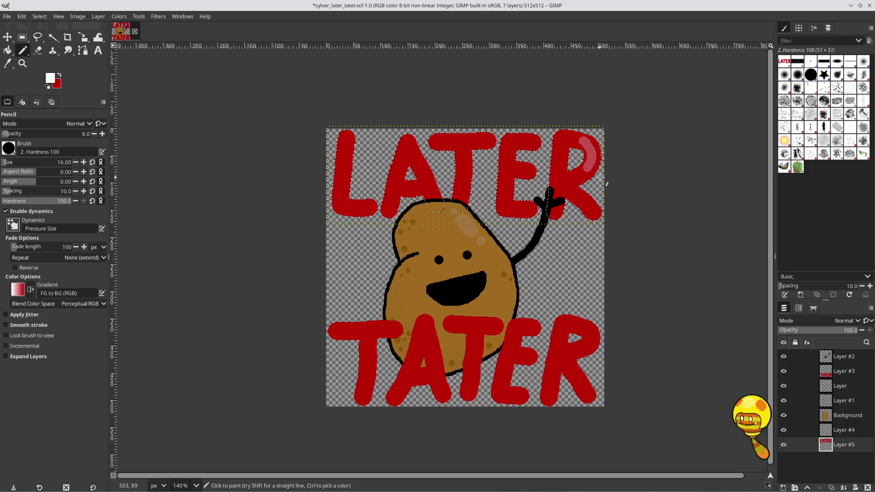
key(ctrl+z)
click(75, 161)
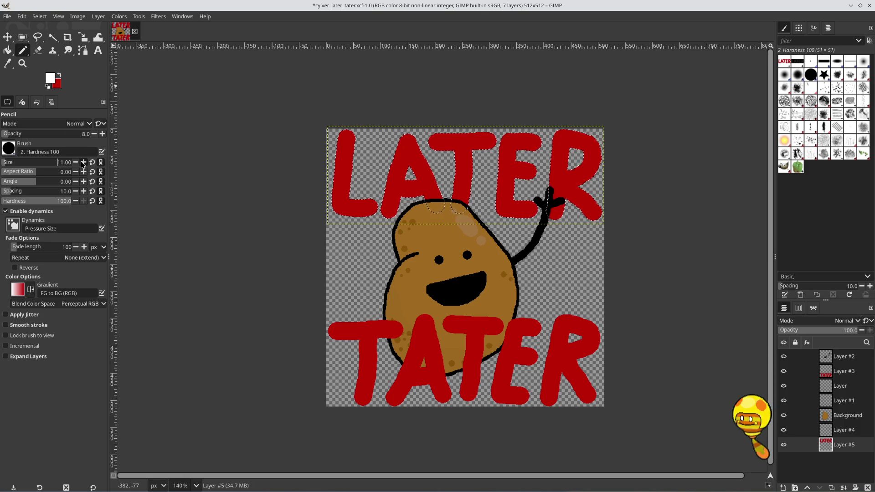
click(83, 163)
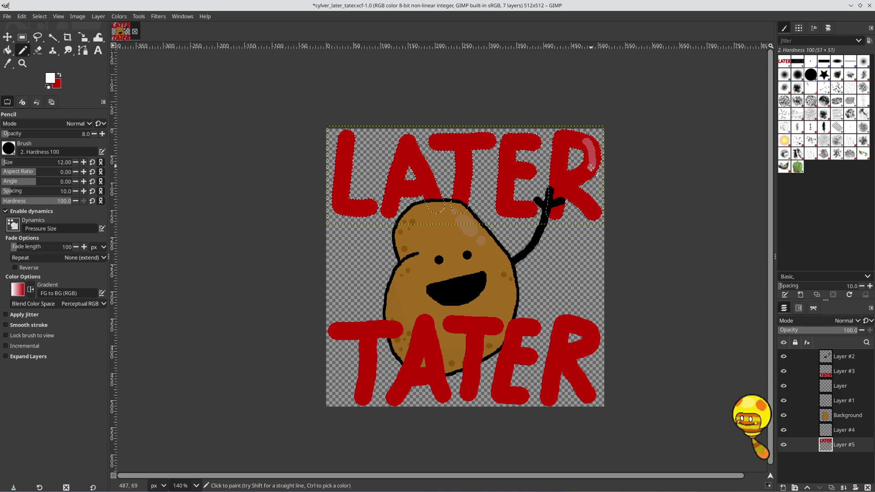
drag(590, 166, 586, 142)
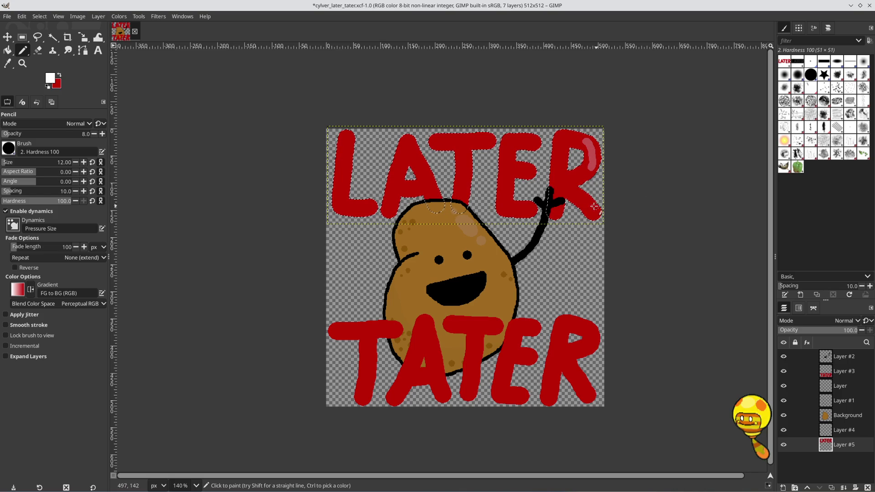
drag(582, 197, 594, 212)
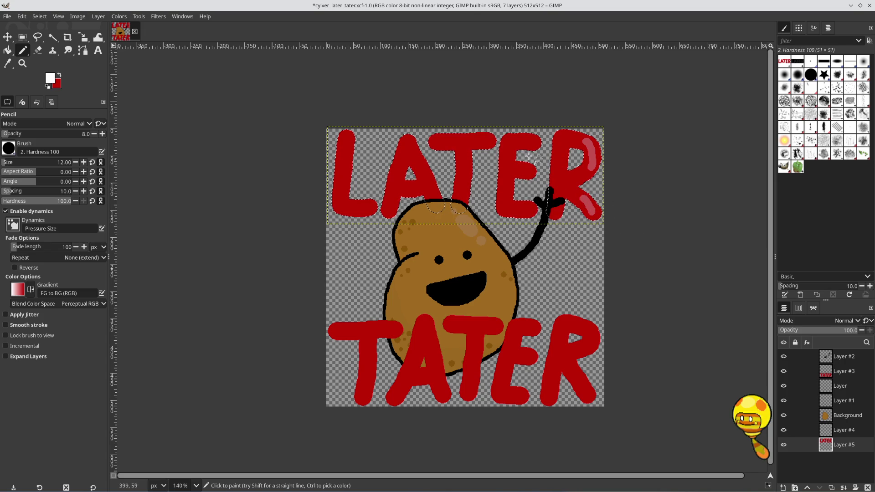
drag(529, 138, 532, 141)
Step: Paint a highlight along the E's bottom and dot the T's top, undoing the unwanted T strokes
drag(526, 206, 532, 210)
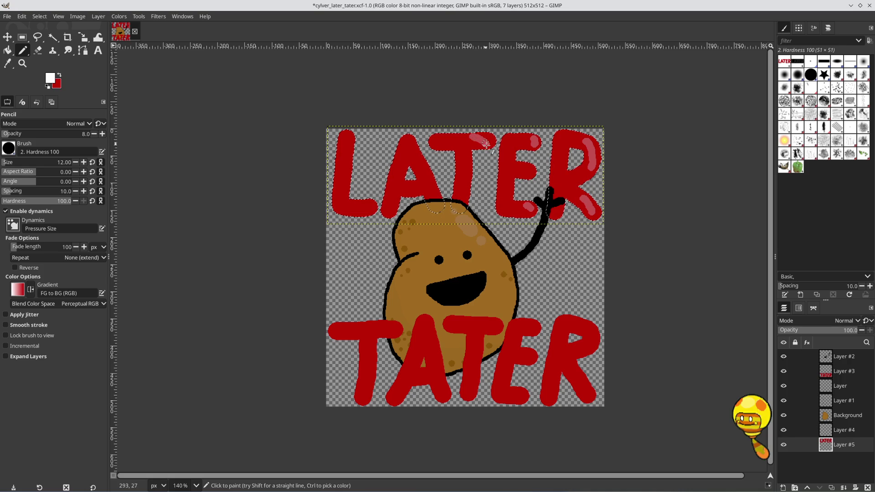
key(ctrl+z)
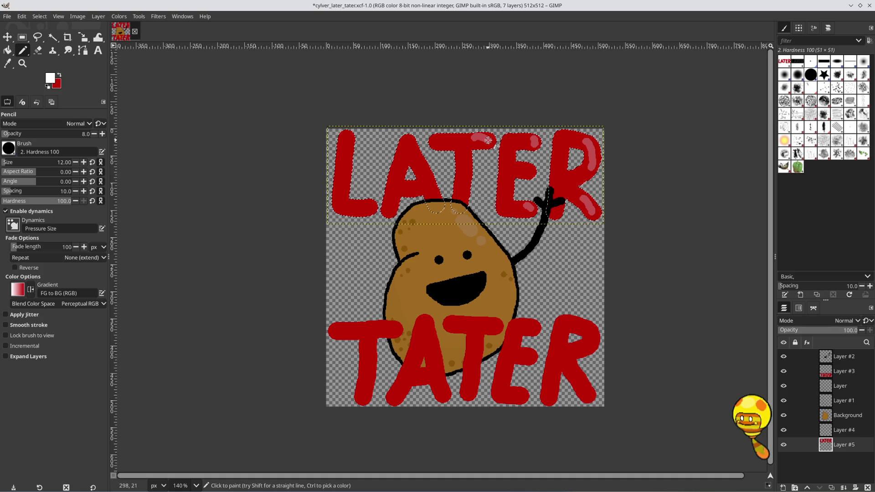
key(ctrl+z)
click(486, 144)
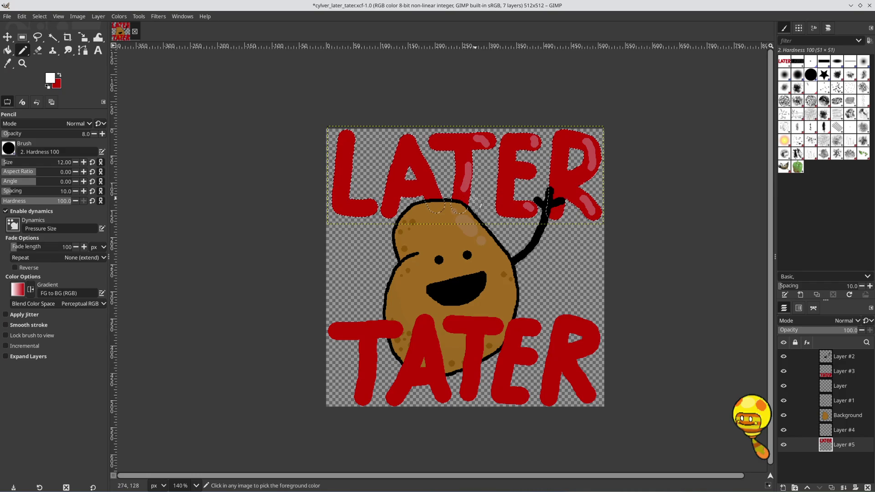
key(ctrl+z)
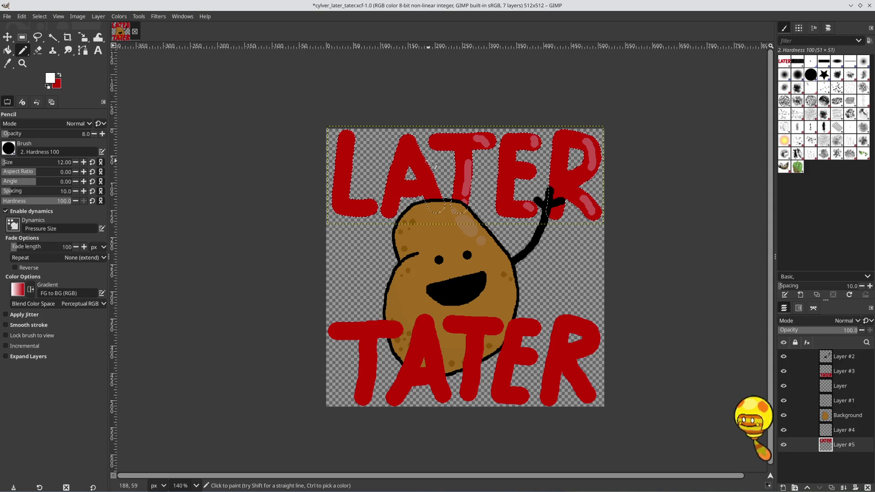
Step: Paint a highlight down the A's left leg and a spot near the L's base
click(410, 141)
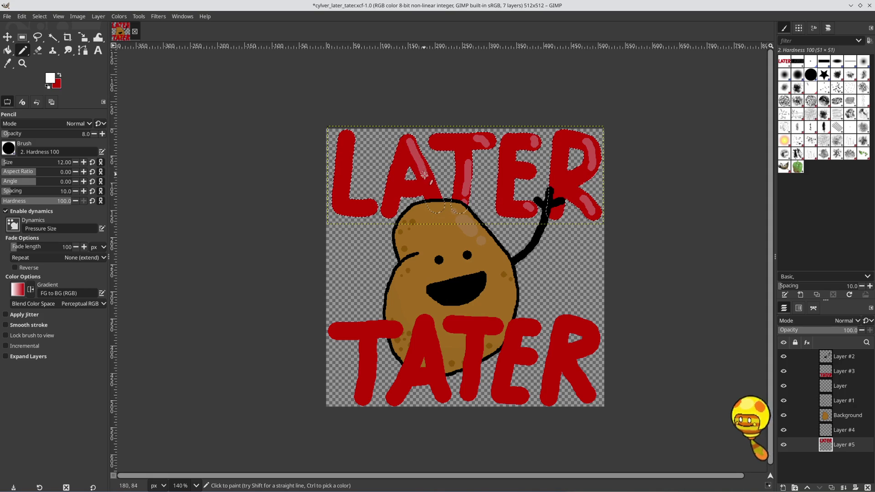
shift+click(429, 190)
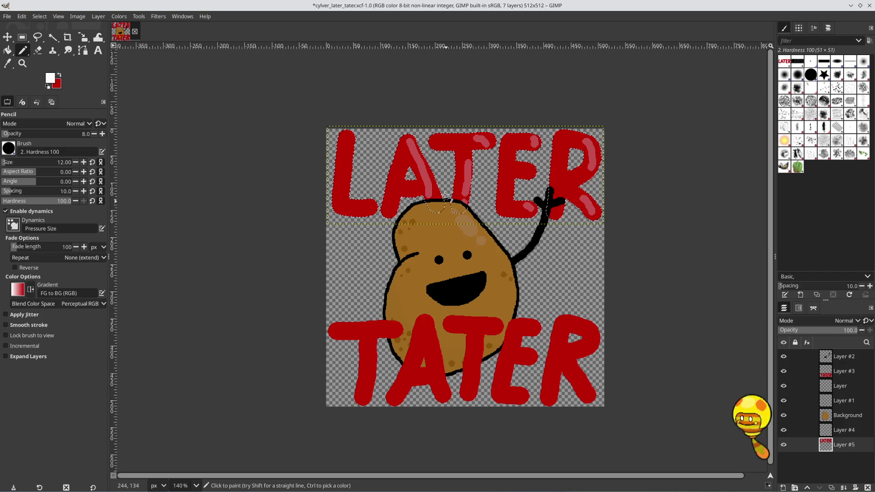
key(ctrl+z)
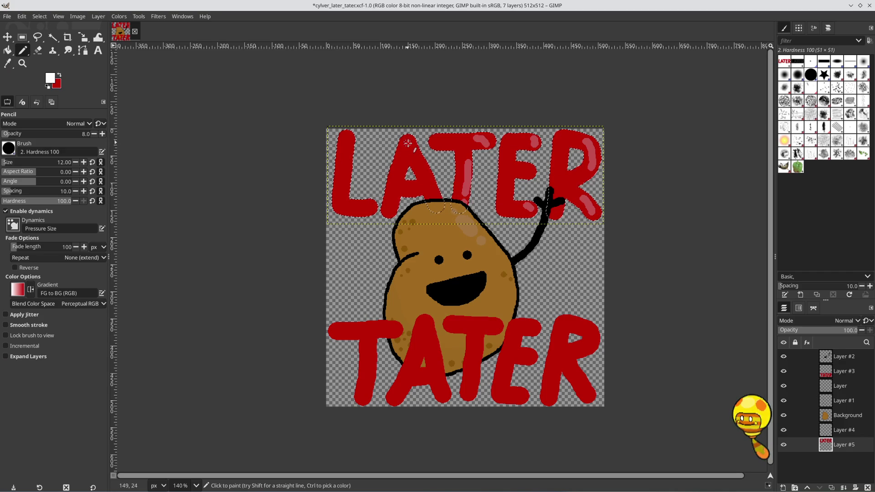
drag(423, 170, 432, 200)
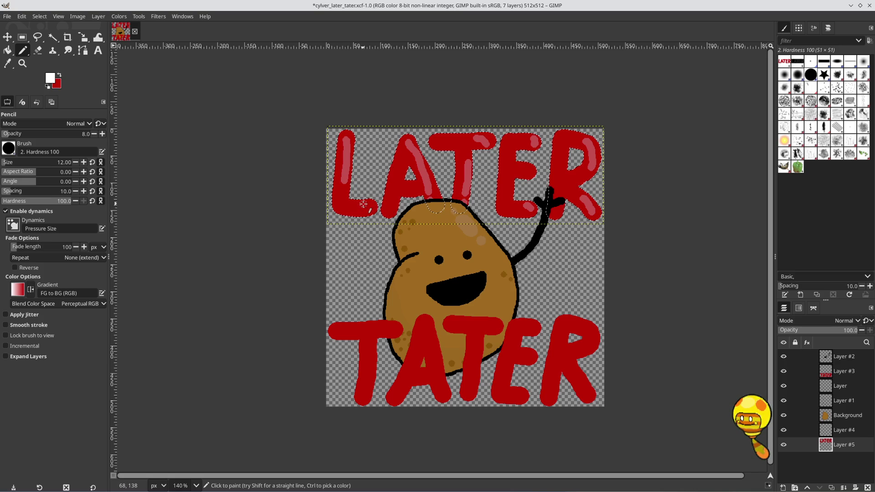
drag(367, 205, 378, 210)
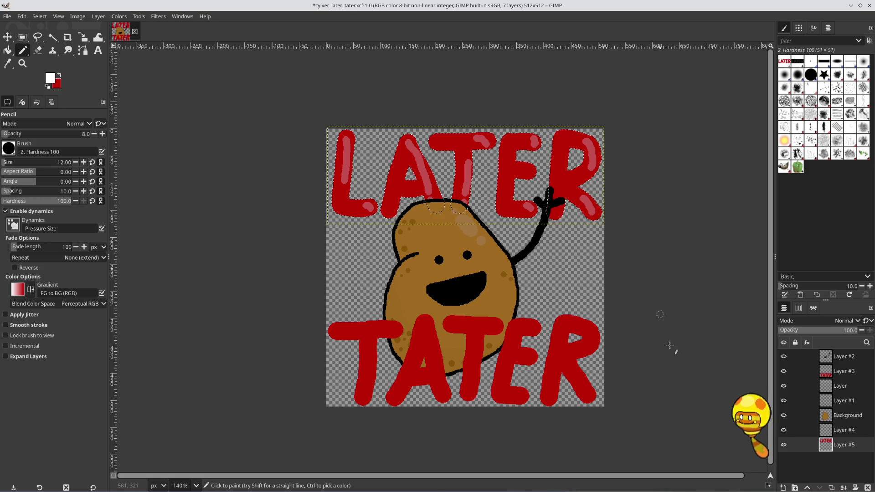
Step: Hide Layer #4, save cylver_later_tater.xcf, and switch to the Background layer
click(783, 430)
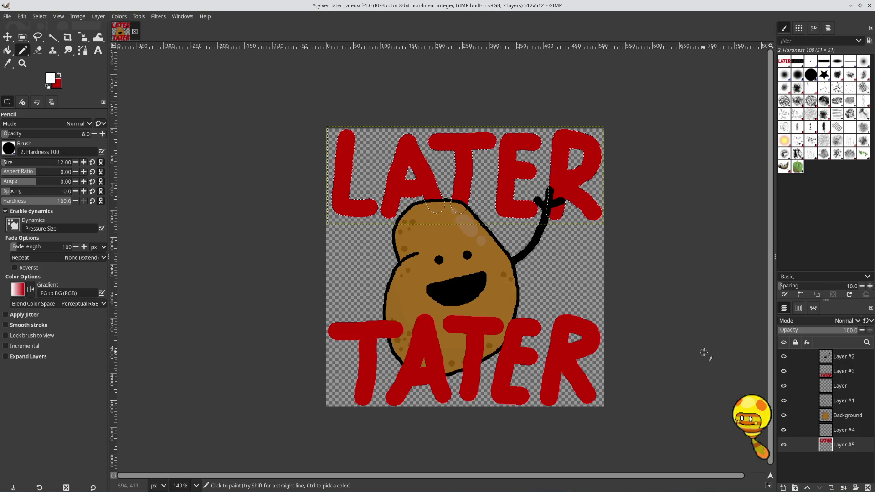
key(ctrl+s)
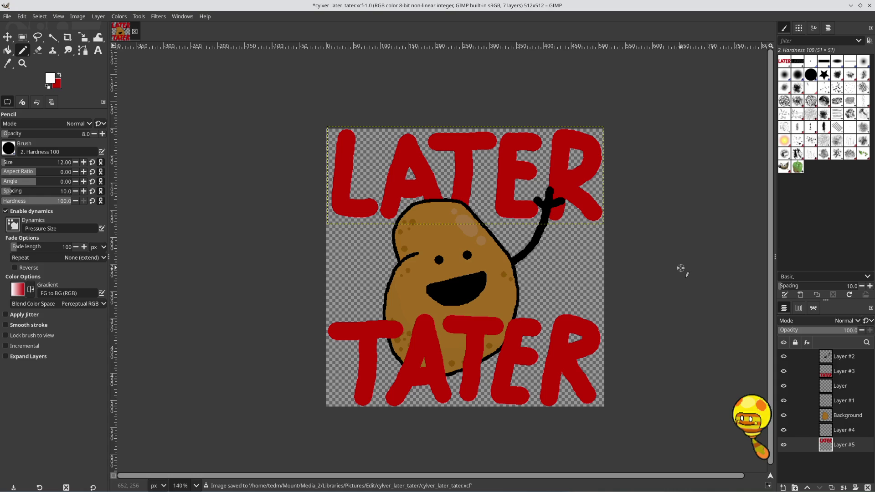
click(834, 418)
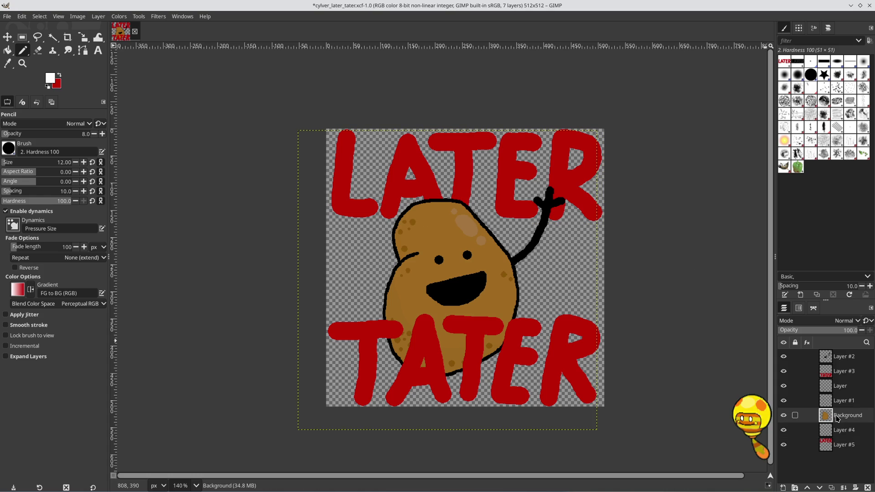
Step: Compare the shine layer hidden and shown, then fuzzy-select the potato's body
click(783, 386)
click(783, 386)
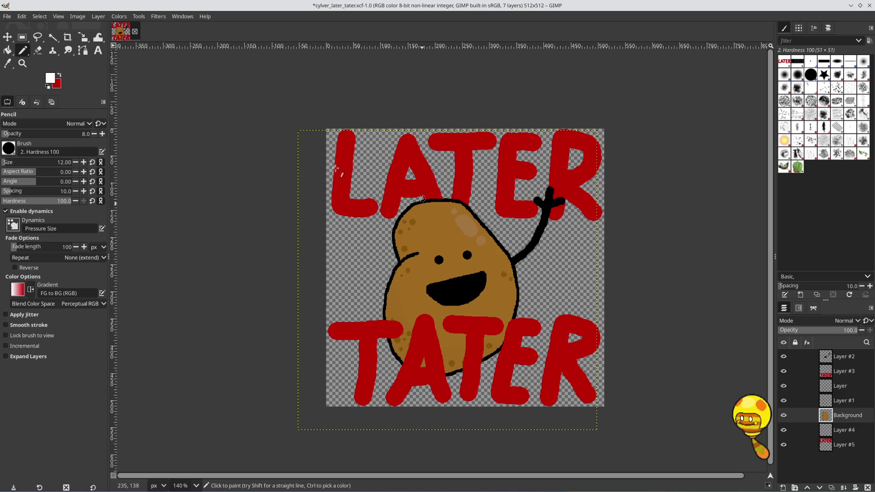
click(53, 37)
click(441, 217)
Step: Paint faint white rim-light strokes along the potato's top outline with the Pencil at opacity 4
key(n)
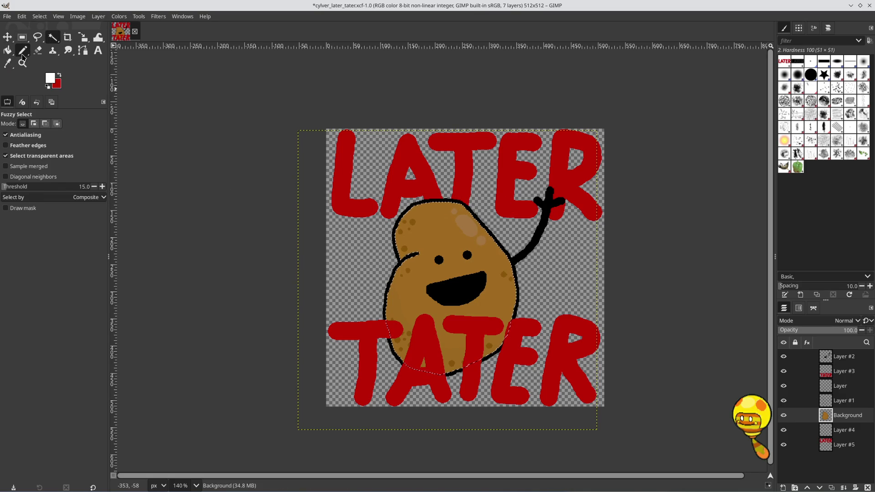
drag(446, 202, 481, 222)
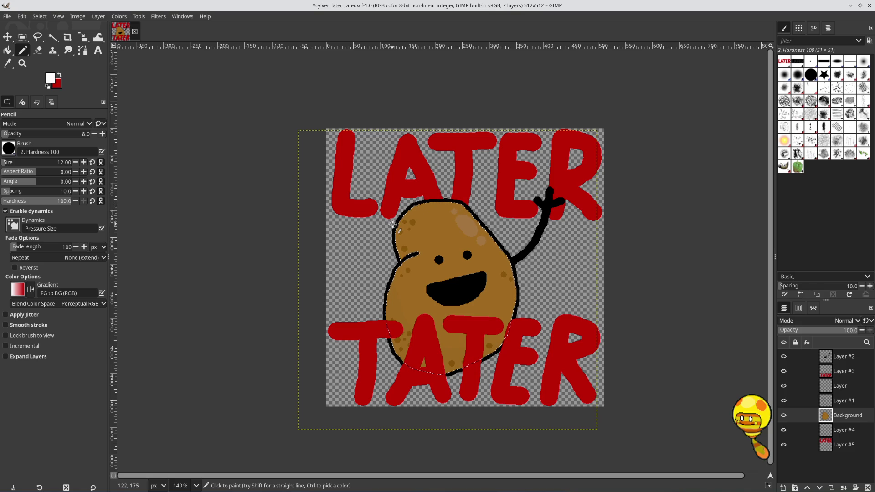
click(93, 134)
click(93, 135)
click(93, 135)
click(93, 134)
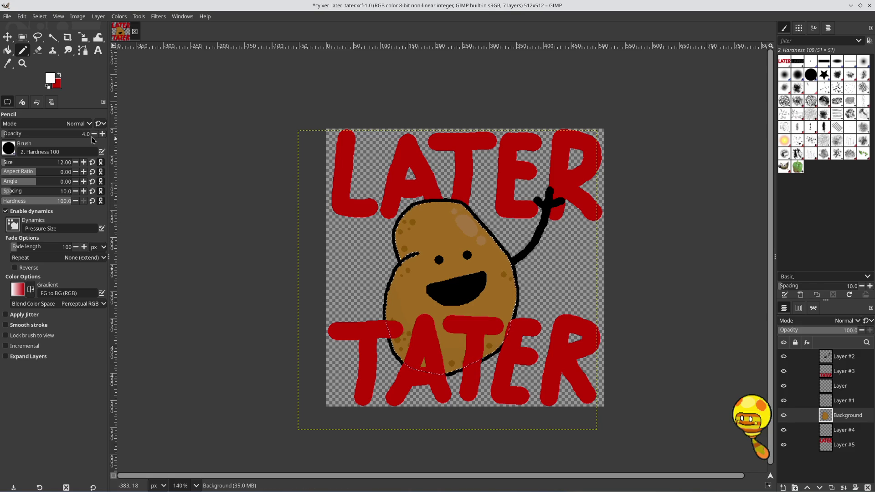
mouse_move(394, 225)
mouse_down()
mouse_move(425, 202)
mouse_move(455, 197)
mouse_move(443, 199)
mouse_move(511, 253)
mouse_up()
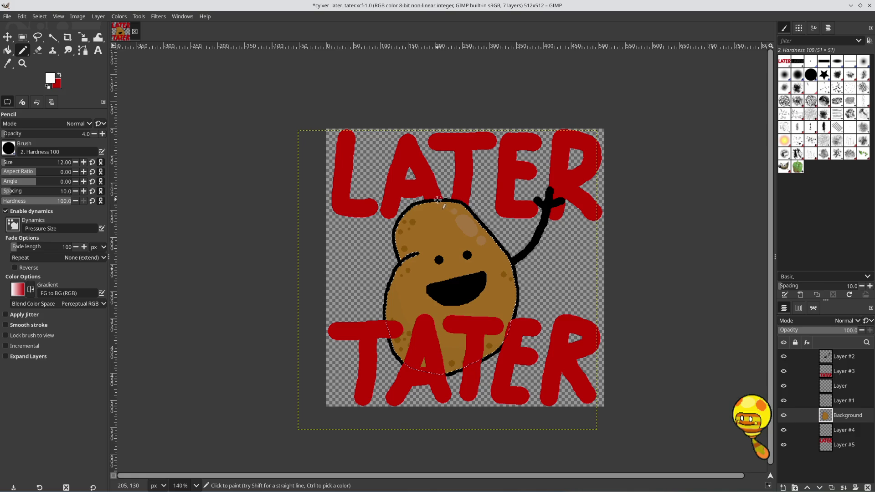
mouse_move(437, 200)
mouse_down()
mouse_move(464, 206)
mouse_move(494, 238)
mouse_up()
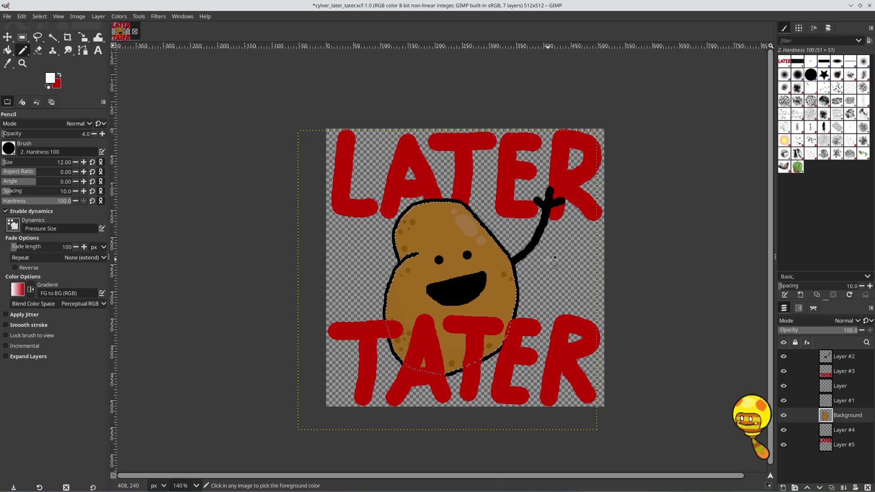
Step: Save the emote and clear the selection around the potato
key(ctrl+s)
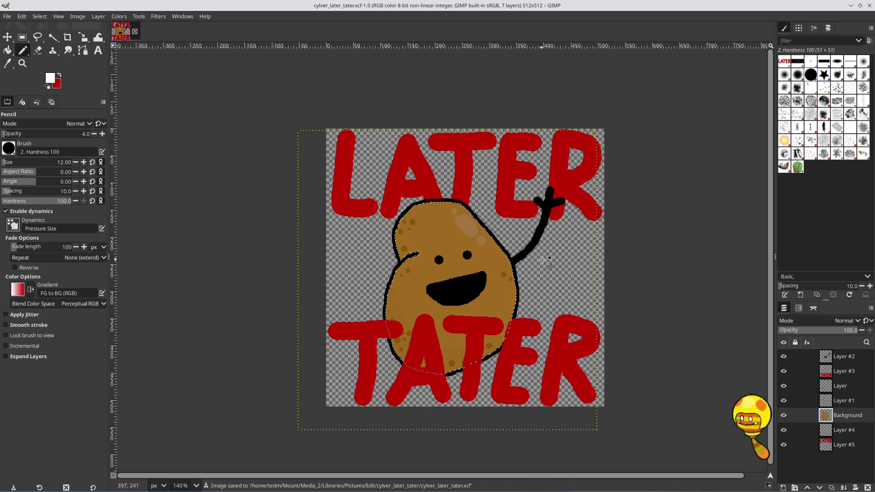
key(ctrl+shift+a)
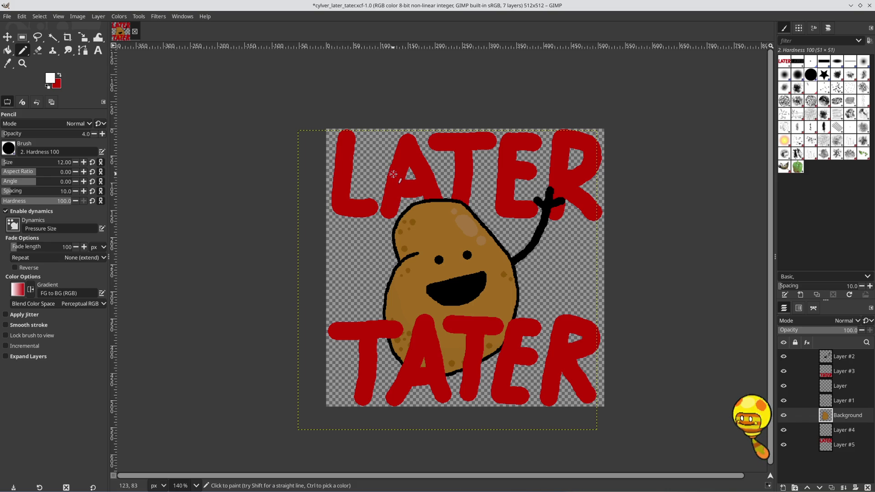
key(ctrl+s)
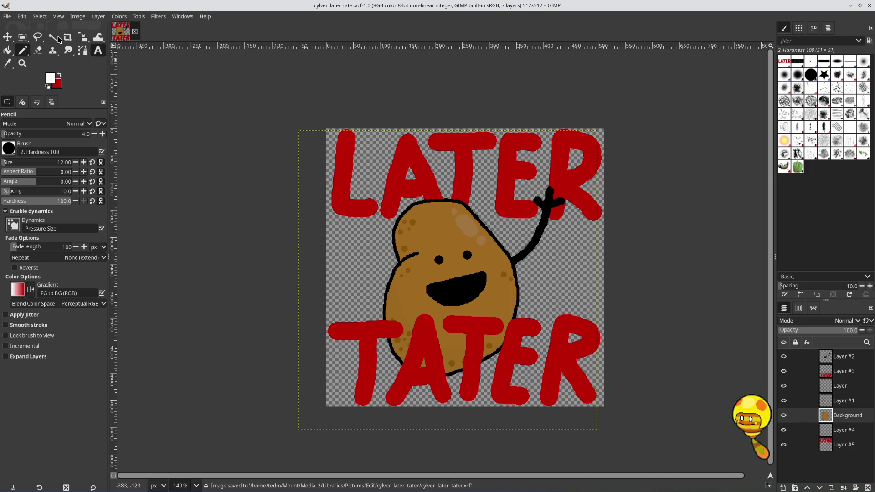
Step: Enter a new width of 112 pixels in the Scale Image dialog
click(79, 17)
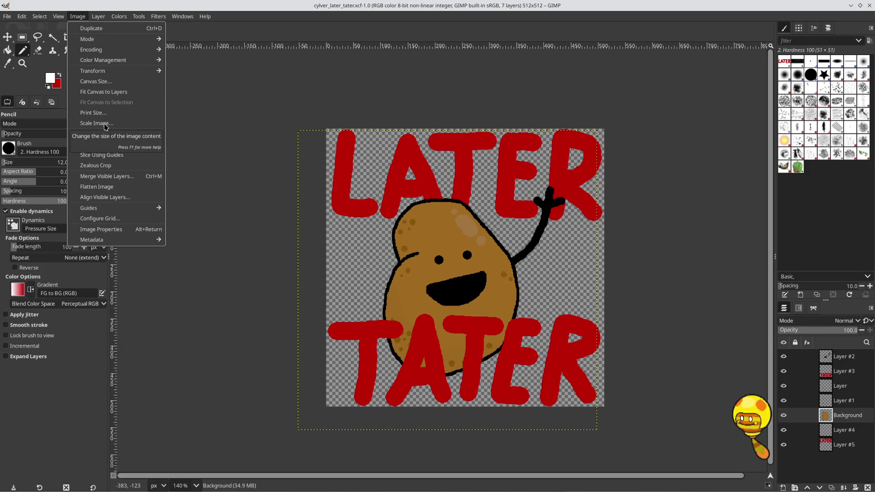
click(104, 125)
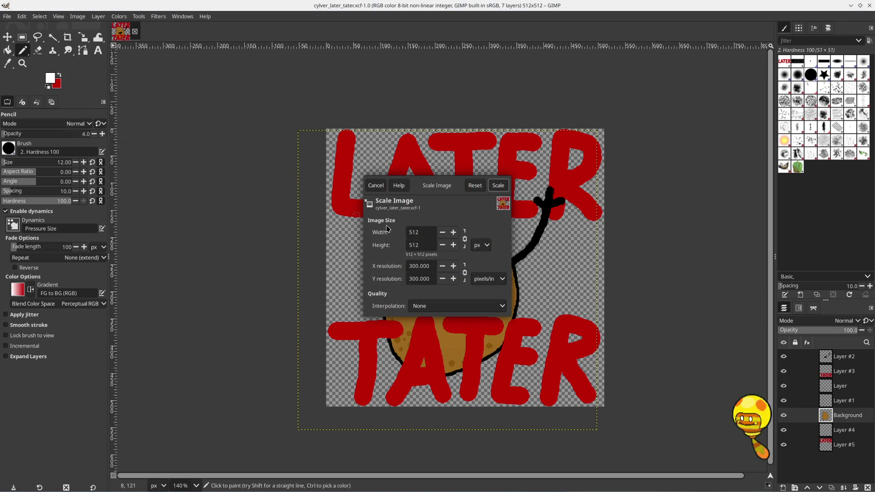
drag(423, 237, 393, 237)
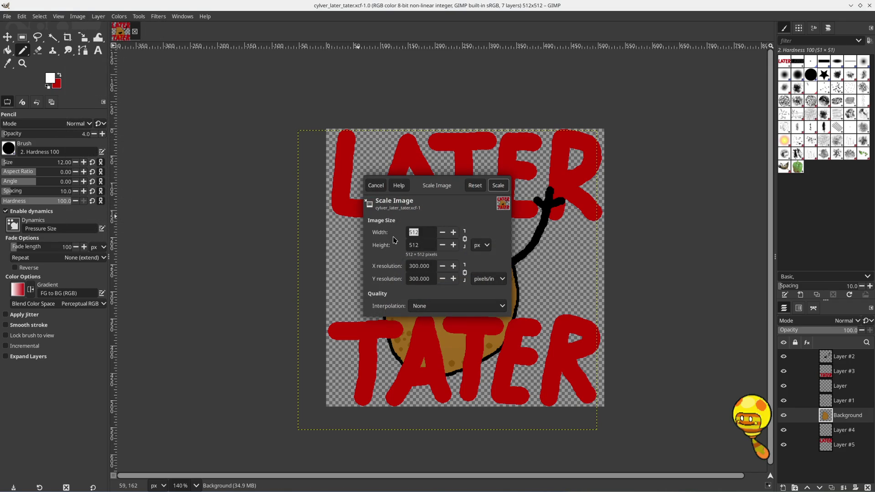
text(11)
Step: Apply the 112-pixel scale and set the foreground drawing colour to black
click(497, 190)
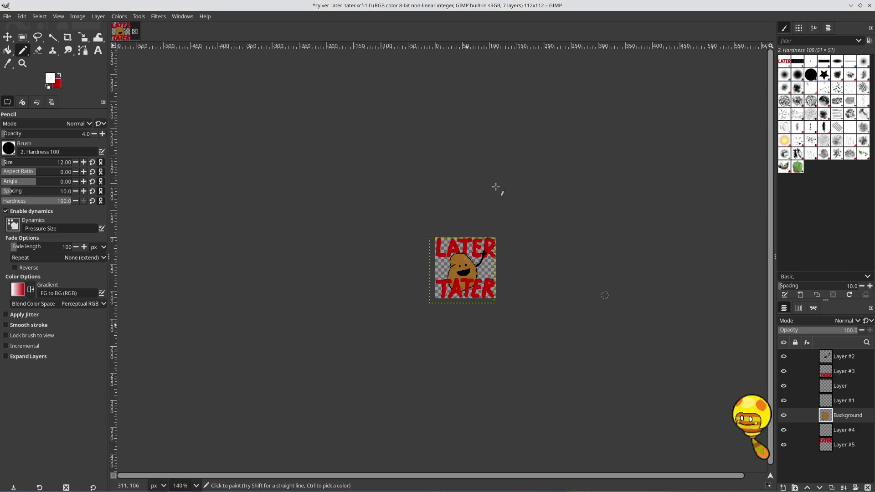
ctrl+scroll(460, 273, up, 6)
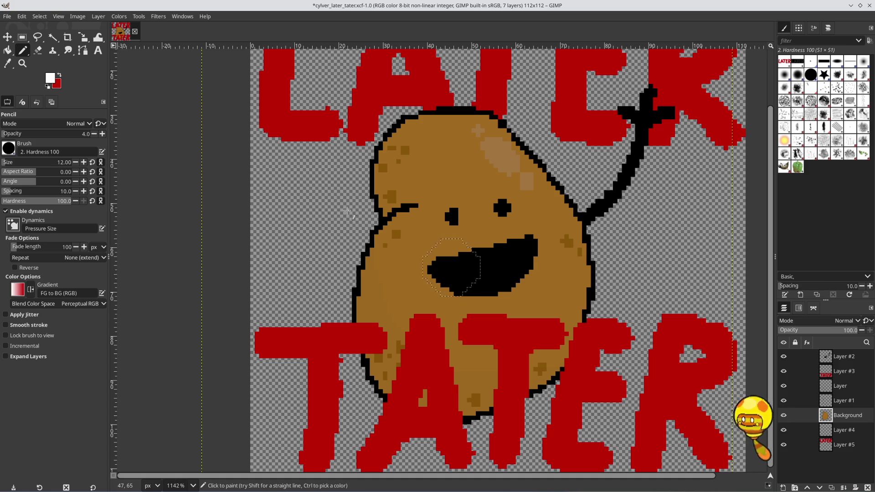
click(58, 75)
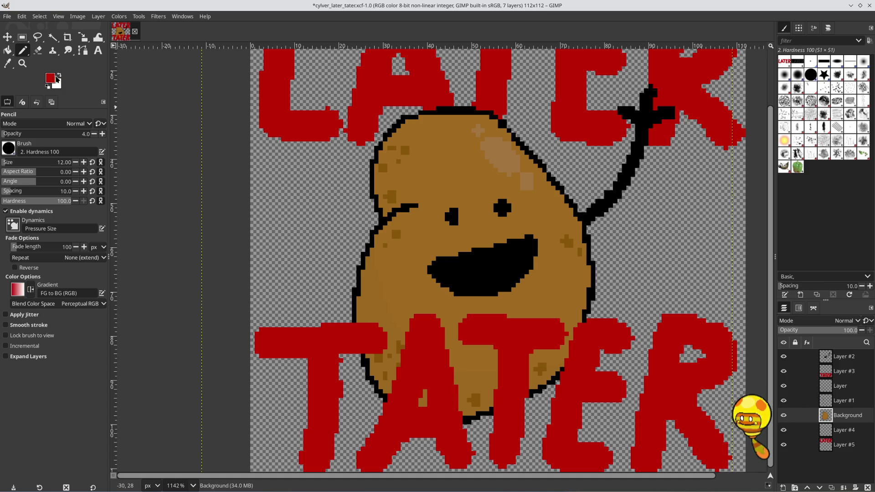
click(51, 78)
click(459, 310)
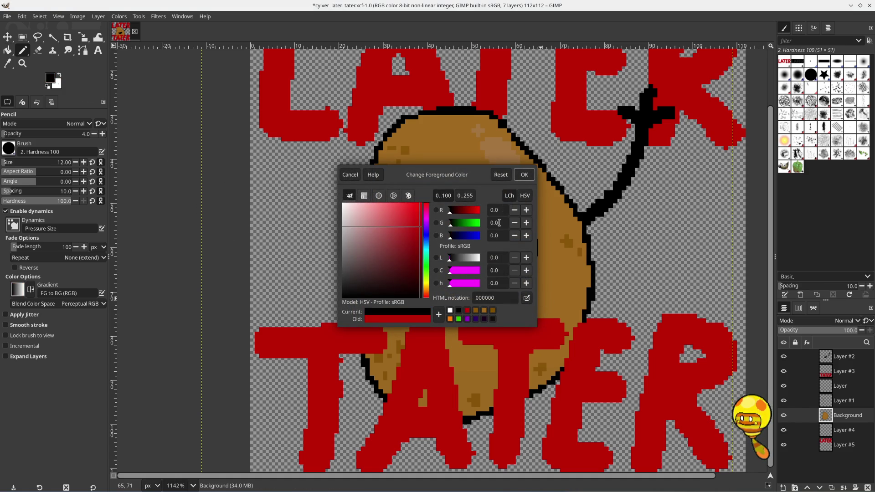
click(523, 175)
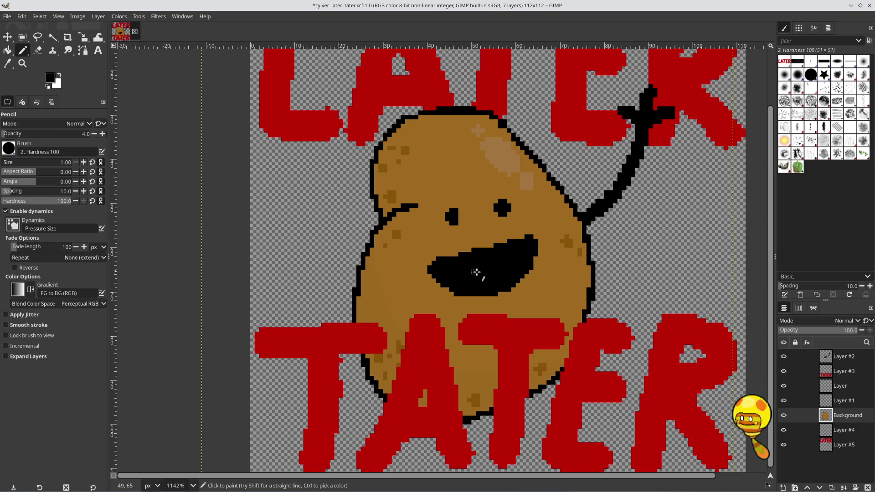
Step: Make Layer #2, then Layer #3, the active layer in the Layers panel
click(843, 356)
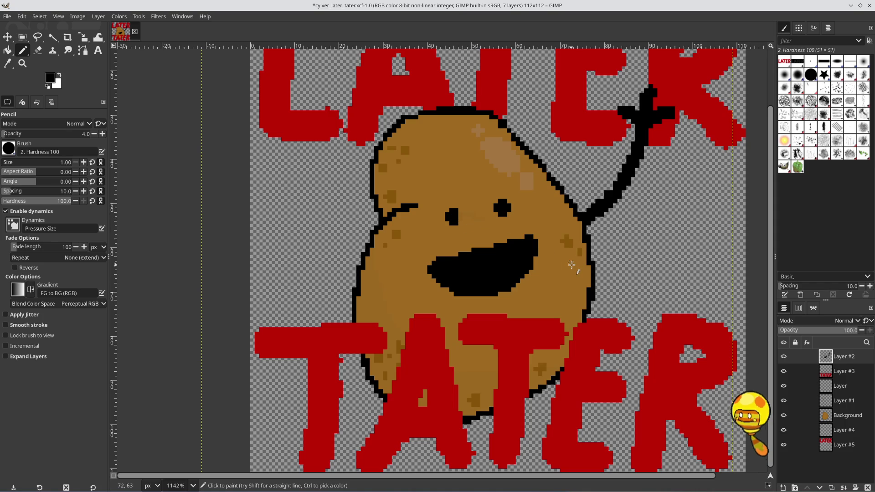
ctrl+scroll(533, 230, down, 2)
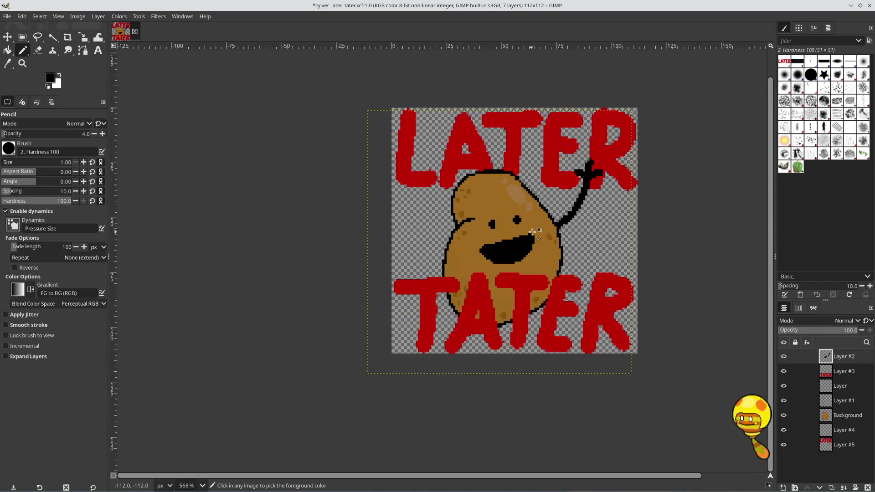
ctrl+scroll(533, 230, up, 2)
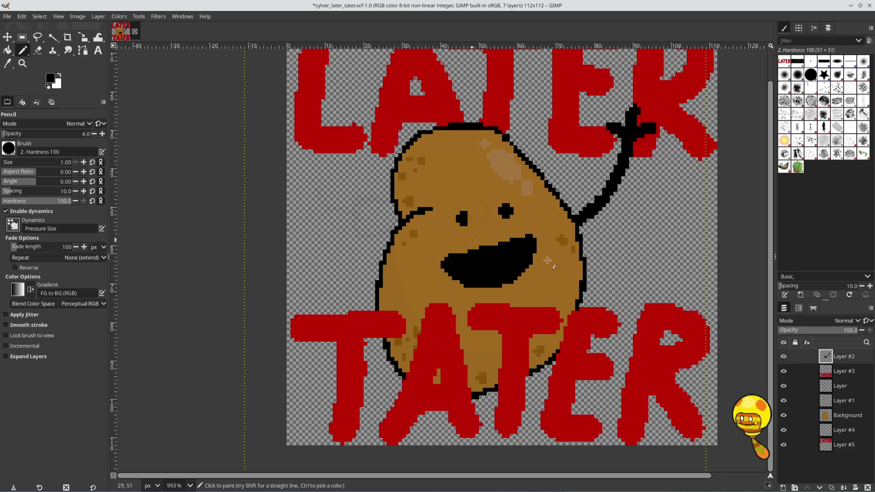
click(826, 371)
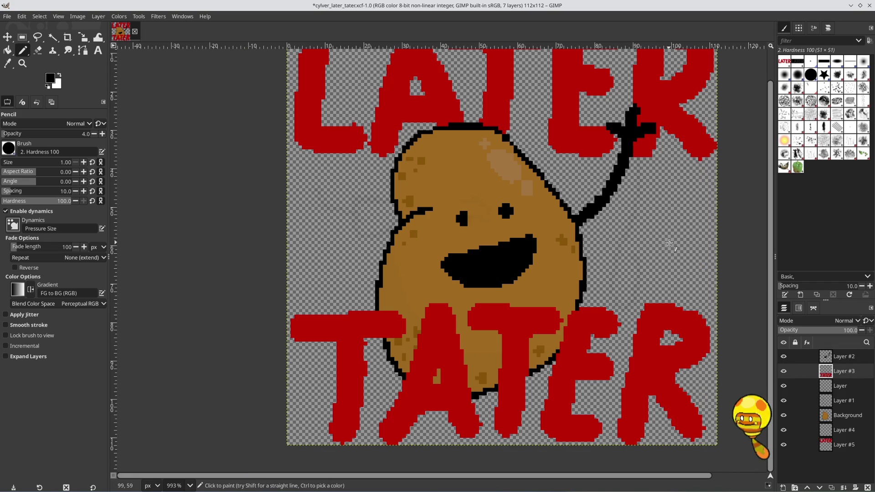
click(12, 52)
click(693, 230)
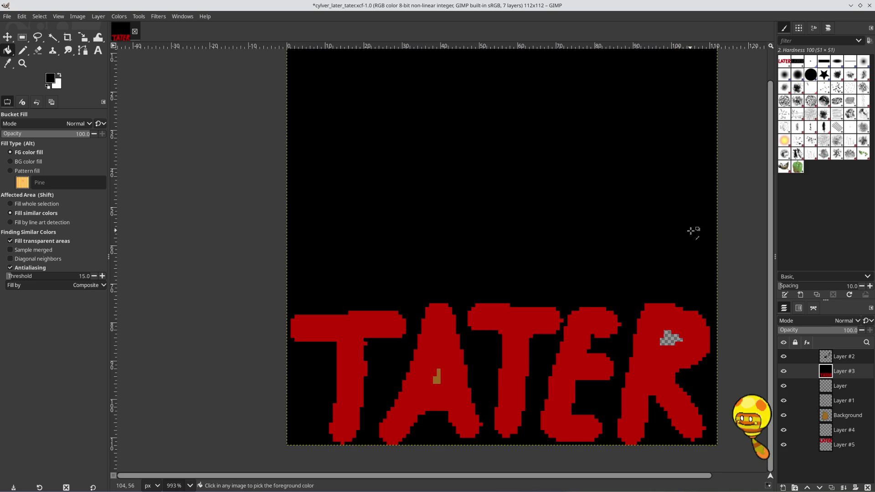
key(ctrl+z)
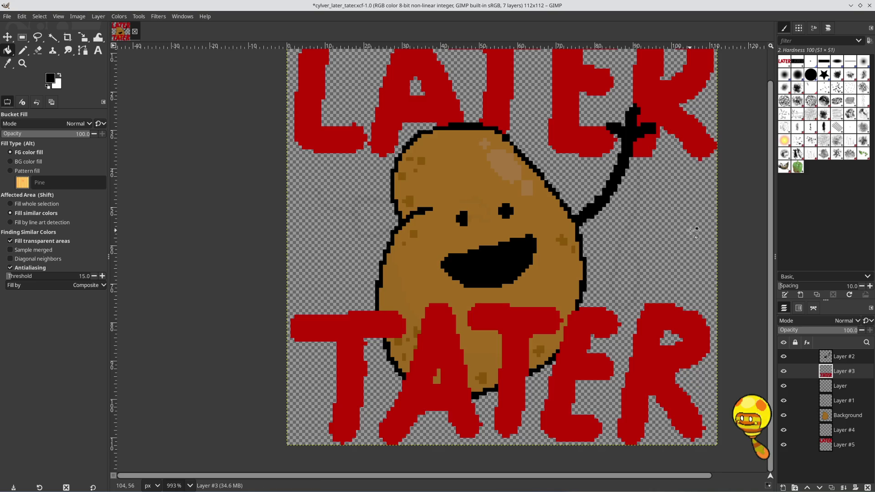
click(835, 356)
click(661, 252)
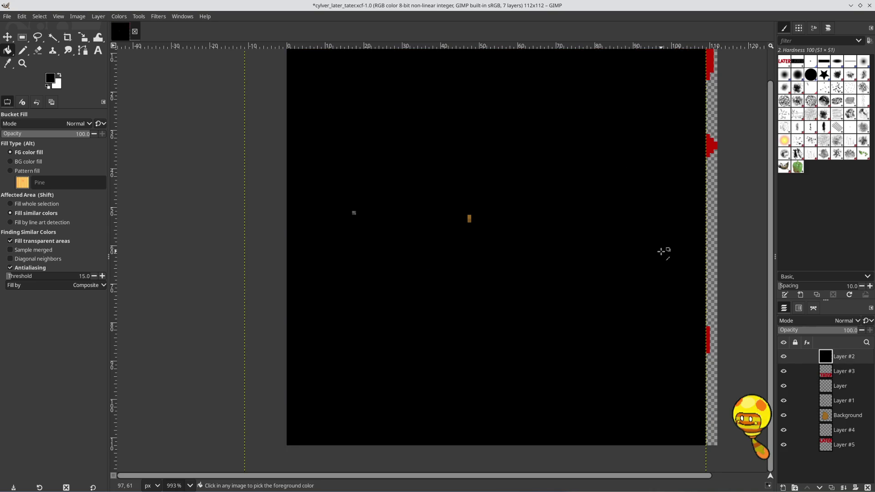
key(ctrl+z)
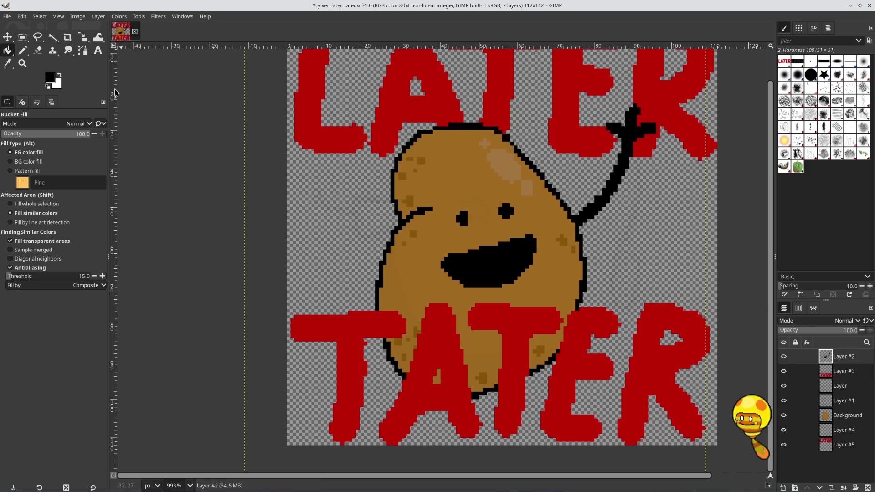
click(25, 52)
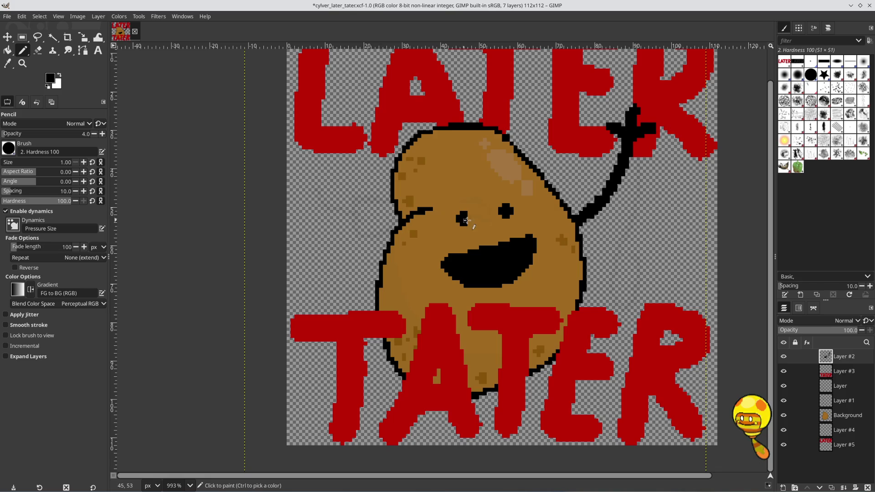
click(469, 217)
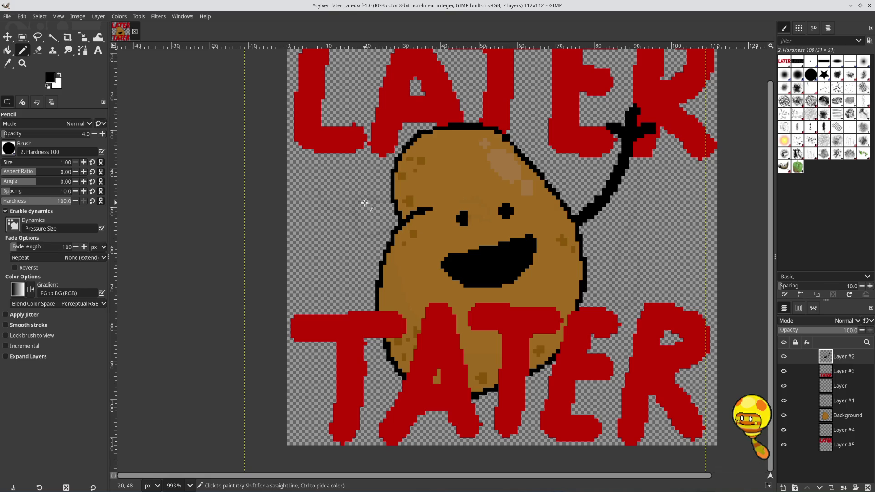
key(ctrl)
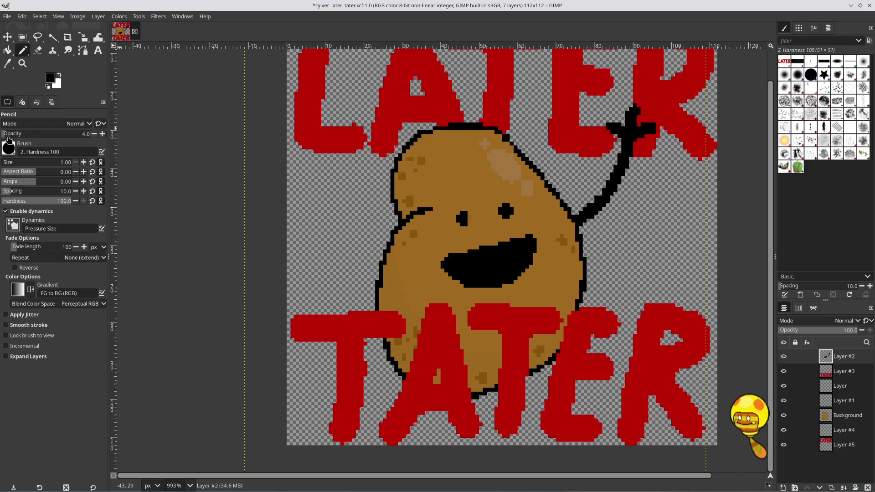
Step: Set Pencil opacity to 100 and round out the potato's left eye with black pixels
drag(8, 136, 101, 136)
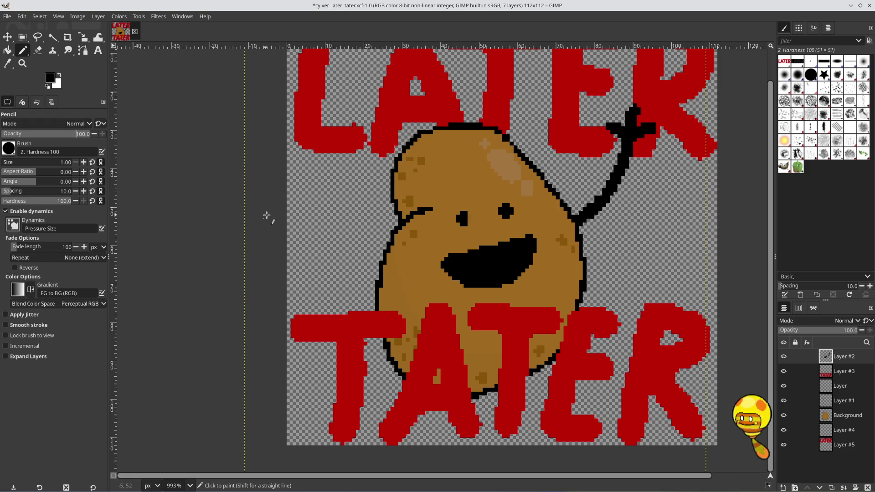
key(ctrl+z)
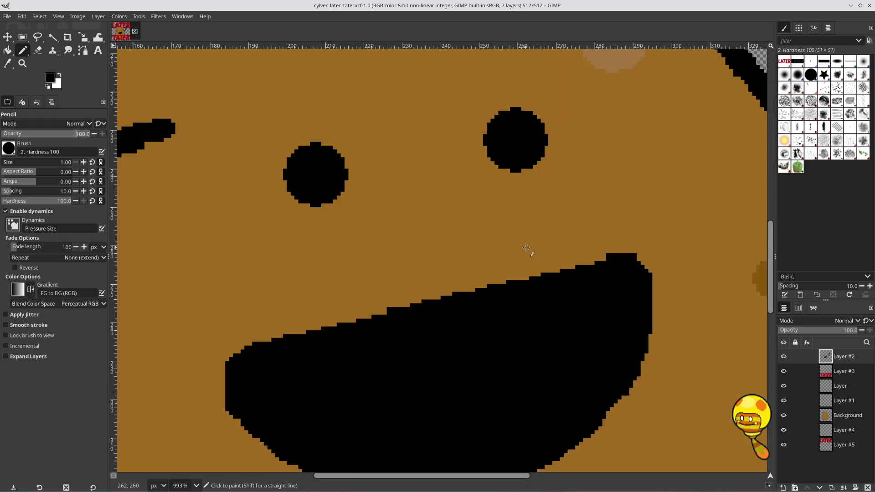
key(ctrl+y)
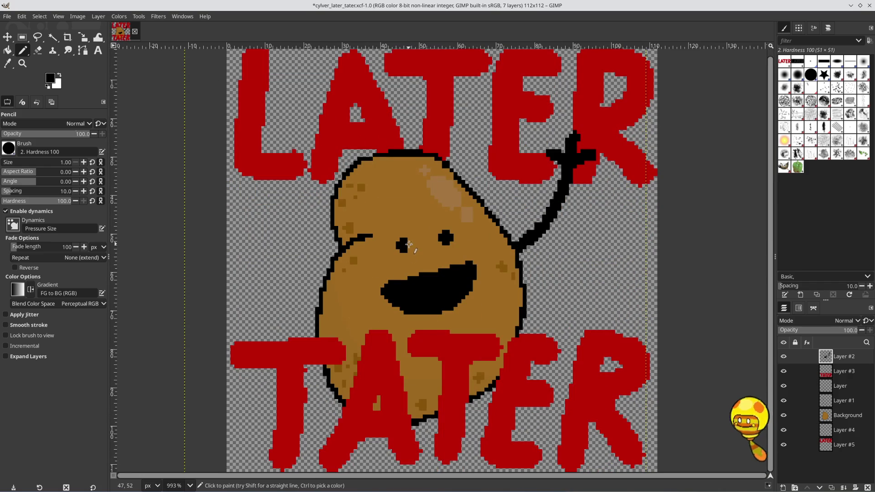
drag(408, 242, 408, 251)
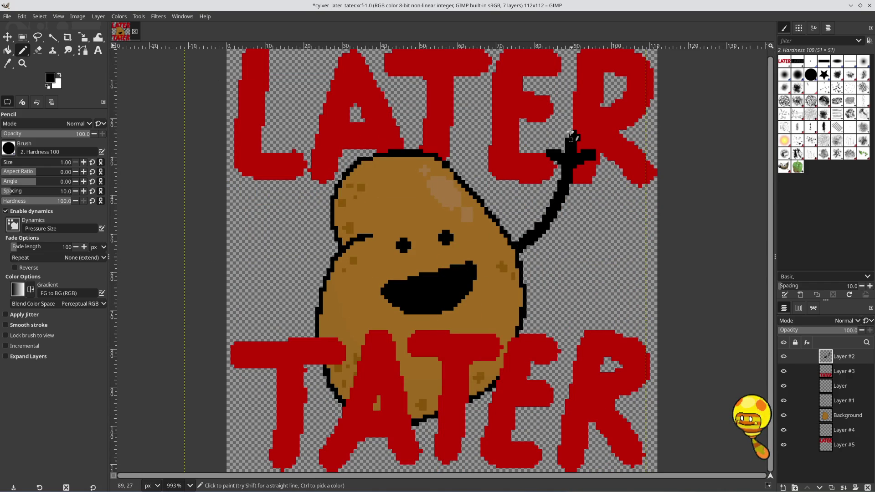
Step: Zoom into the raised hand and add black pixels around its tip
ctrl+scroll(571, 135, up, 3)
ctrl+scroll(570, 135, up, 1)
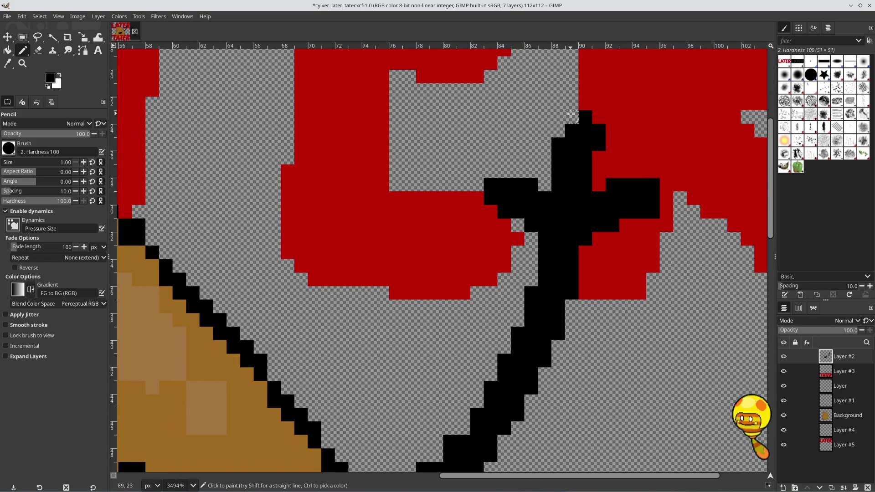
click(571, 116)
click(560, 117)
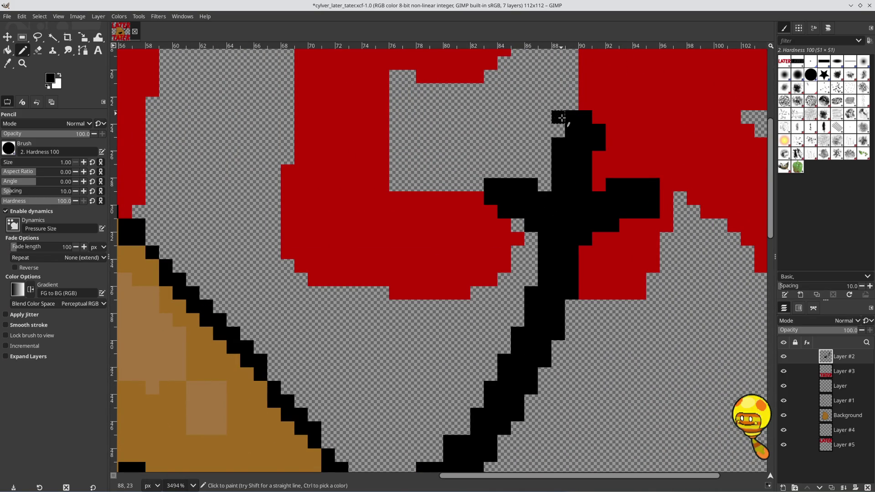
click(559, 131)
click(598, 143)
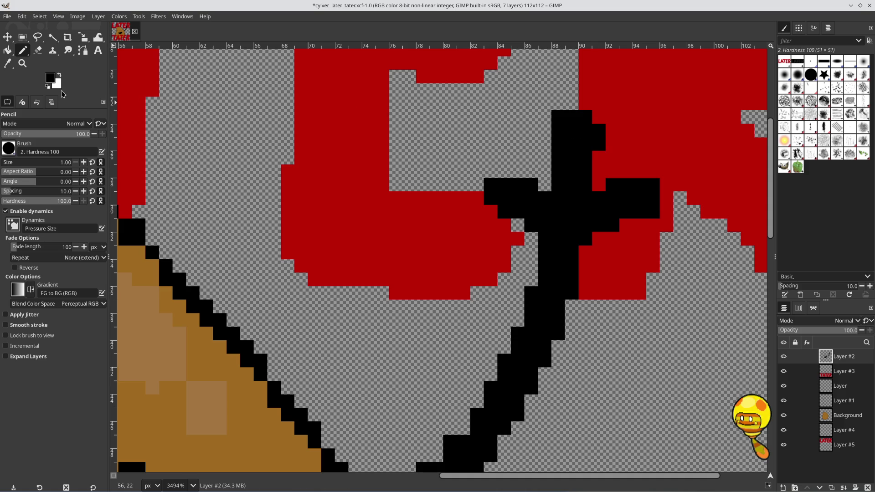
Step: Erase the stray black pixels beside the hand with the Eraser
click(37, 50)
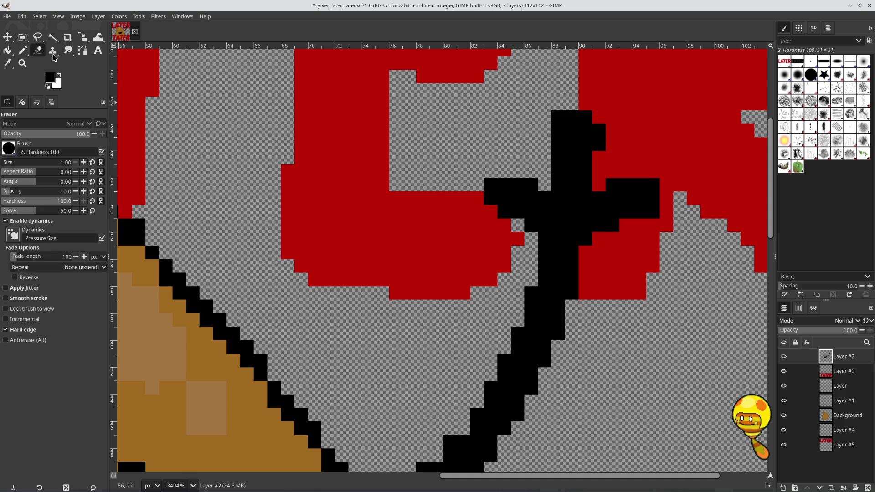
click(598, 144)
click(600, 133)
click(586, 117)
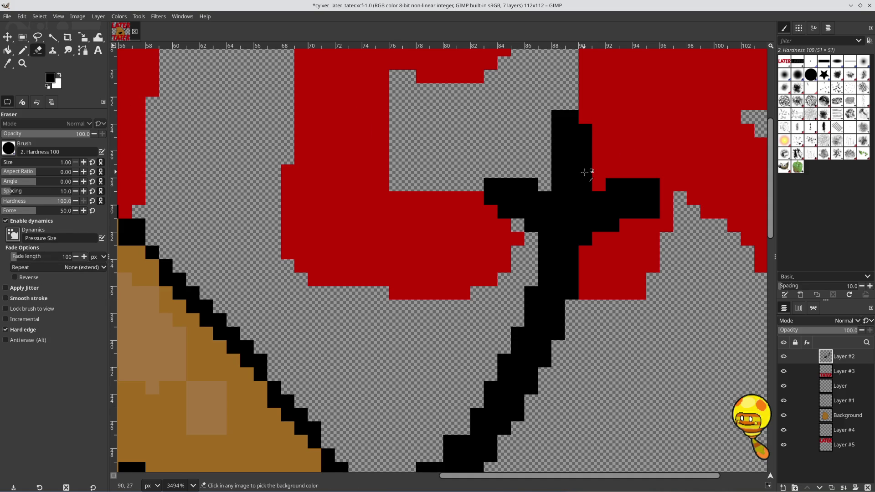
scroll(584, 172, down, 2)
scroll(584, 172, down, 2)
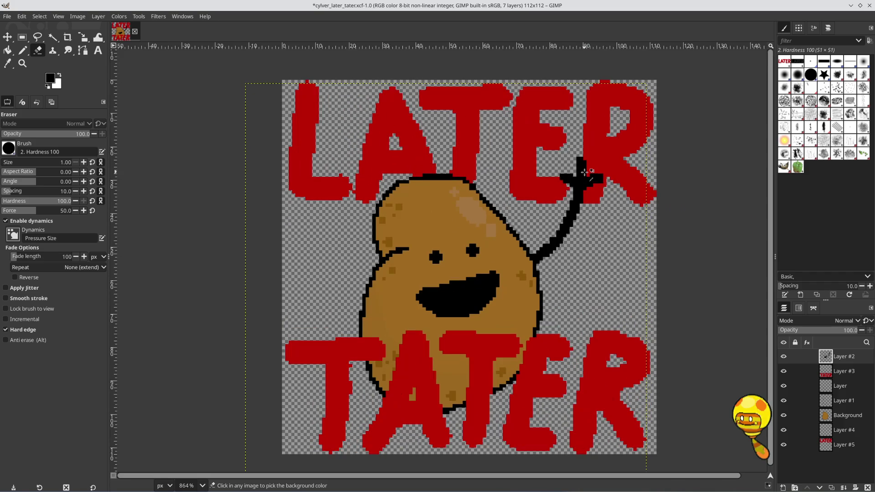
scroll(584, 172, down, 1)
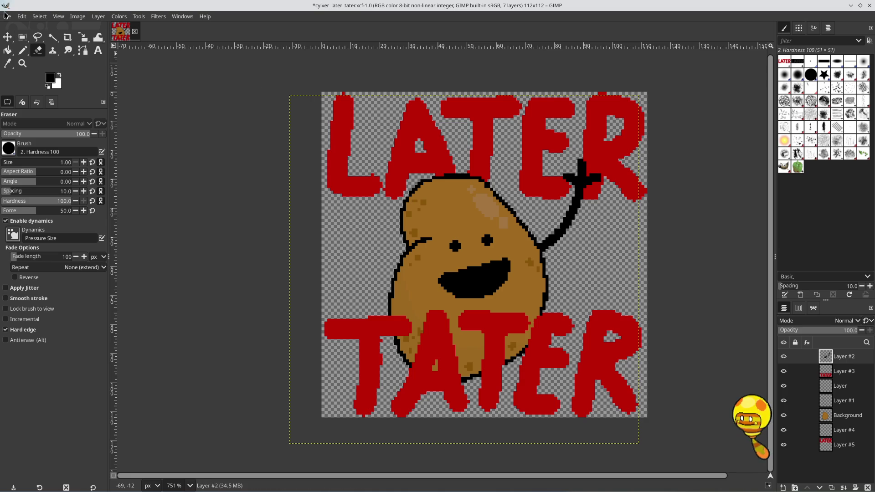
Step: Export the image as cylver_later_tater_112.png with default PNG settings
click(8, 17)
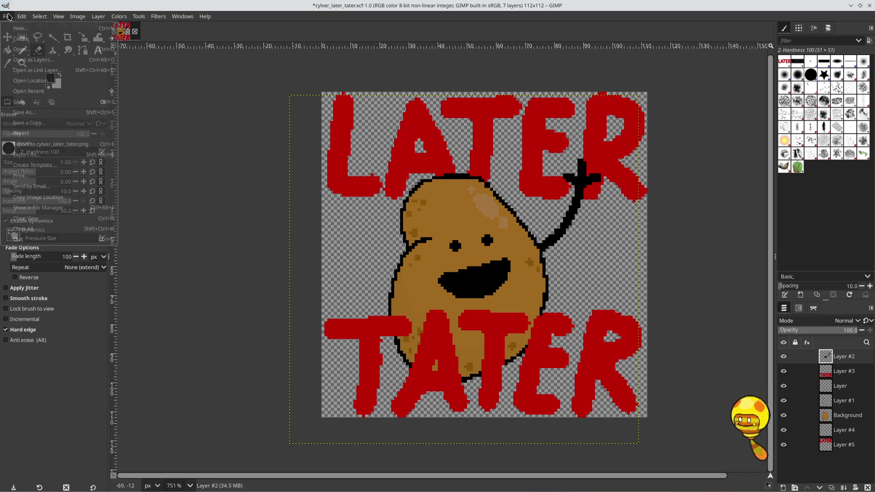
click(49, 156)
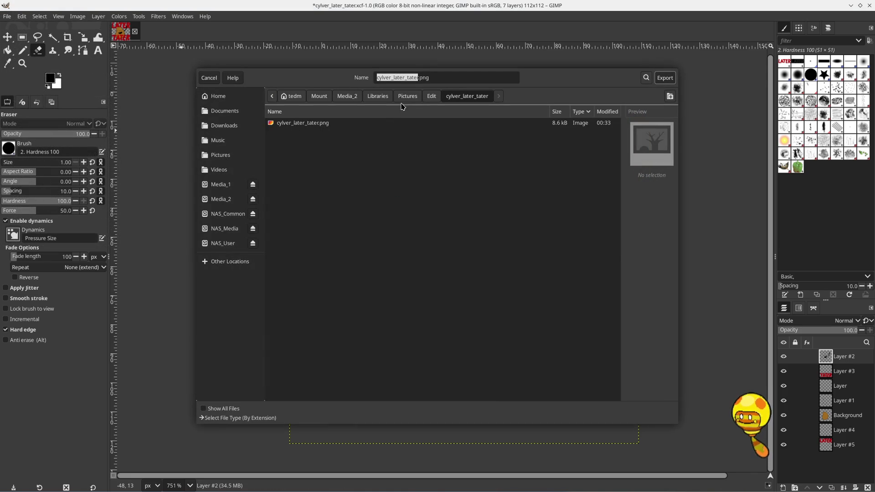
click(421, 75)
text(_112)
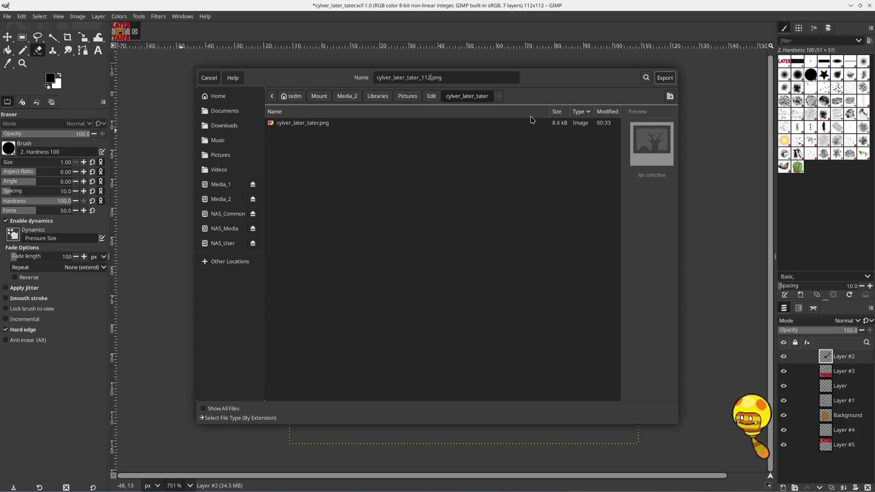
key(Return)
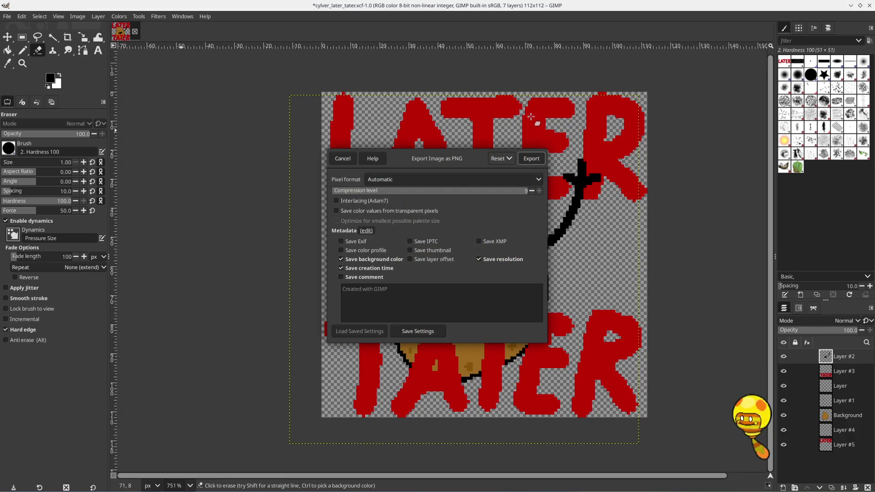
click(535, 159)
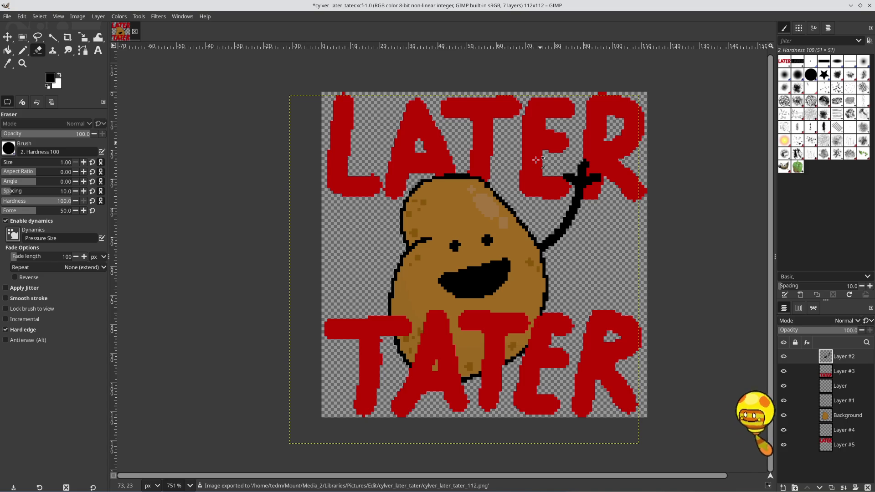
Step: Undo the 112-pixel scale and rescale the image to a 56×56 width and height
key(ctrl+z)
ctrl+scroll(460, 173, down, 5)
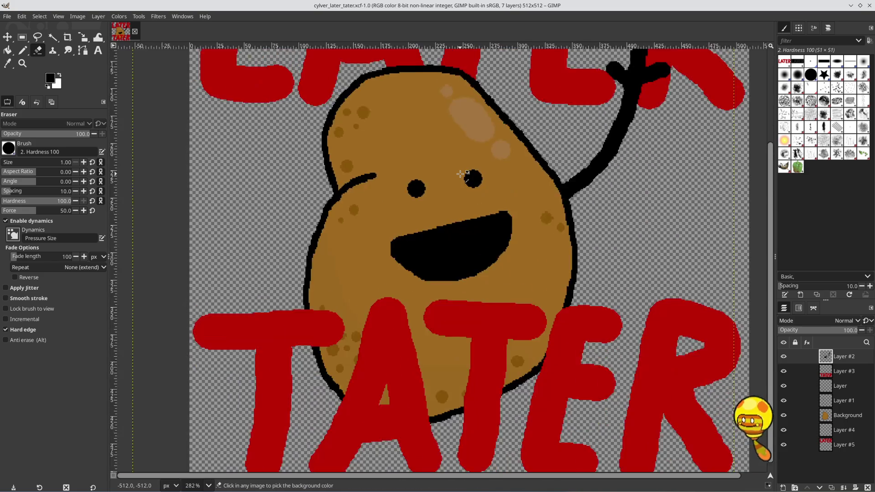
ctrl+scroll(460, 174, down, 4)
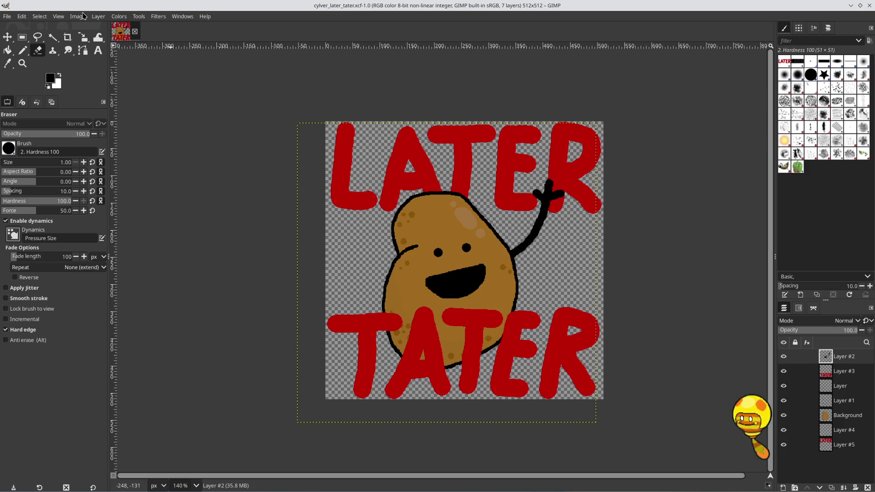
click(58, 16)
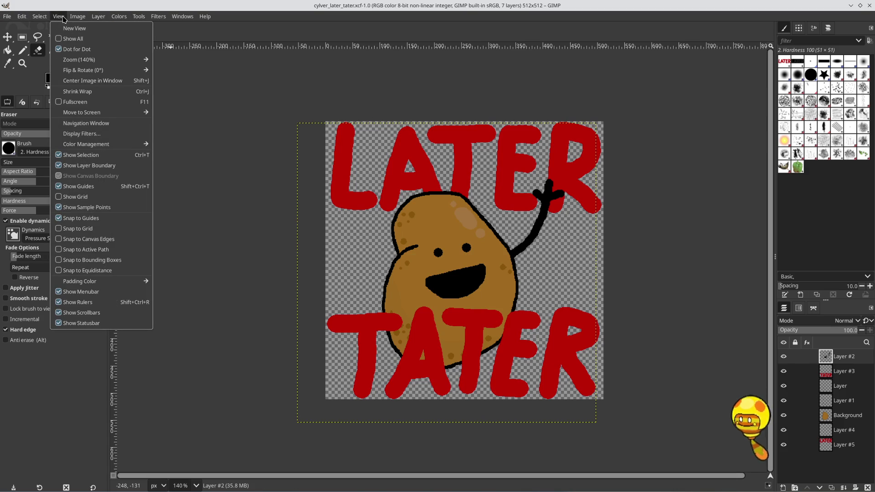
mouse_move(79, 21)
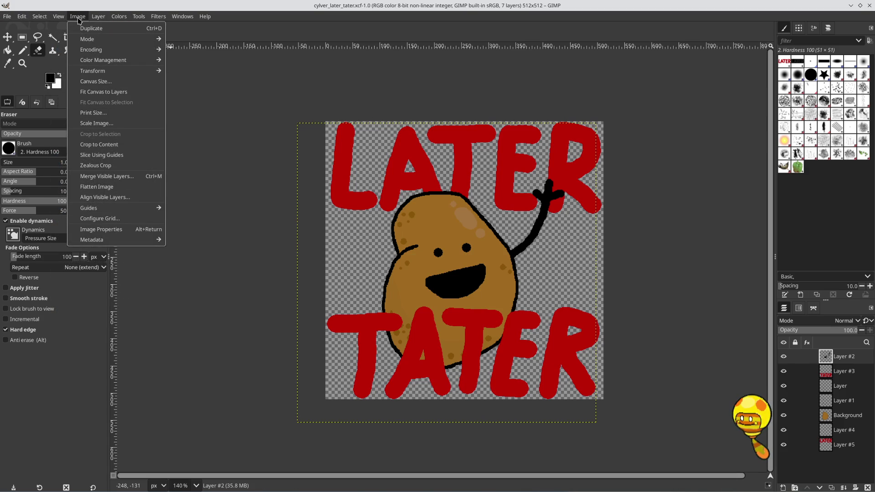
click(97, 123)
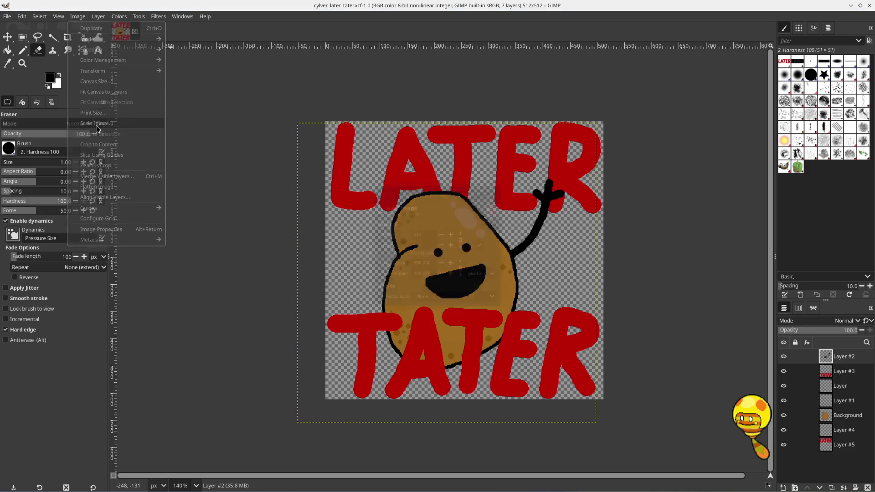
drag(421, 230, 401, 233)
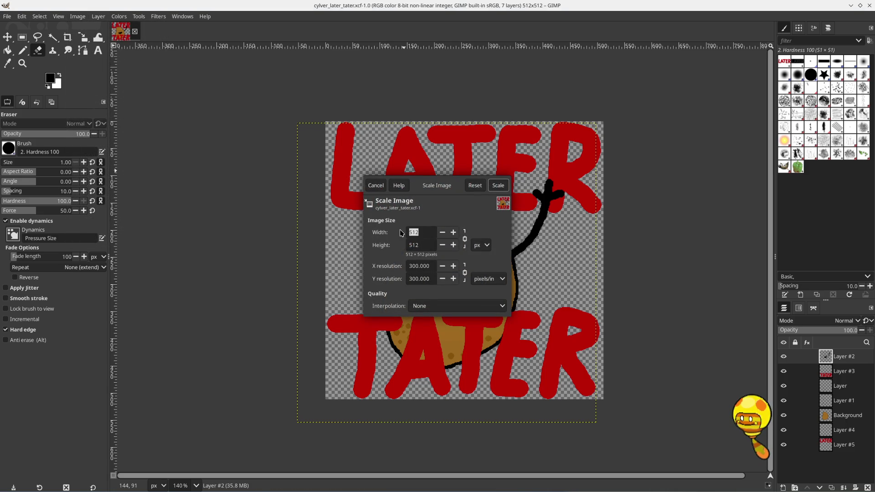
text(56)
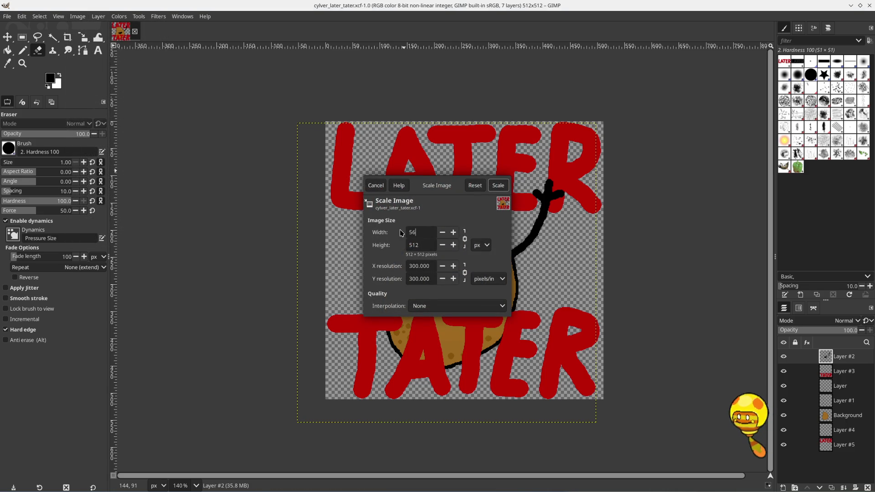
key(Return)
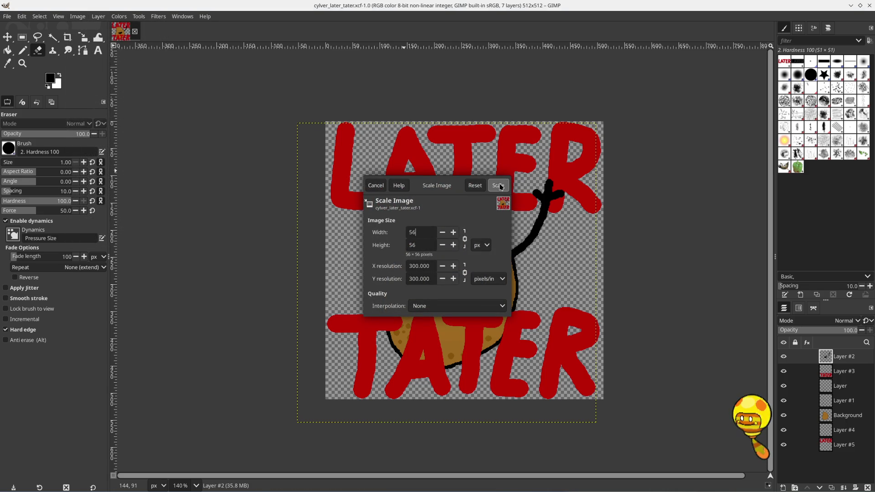
click(499, 185)
Step: On the Background layer, pencil black pixels into gaps along the potato's left and bottom outline
scroll(473, 264, up, 12)
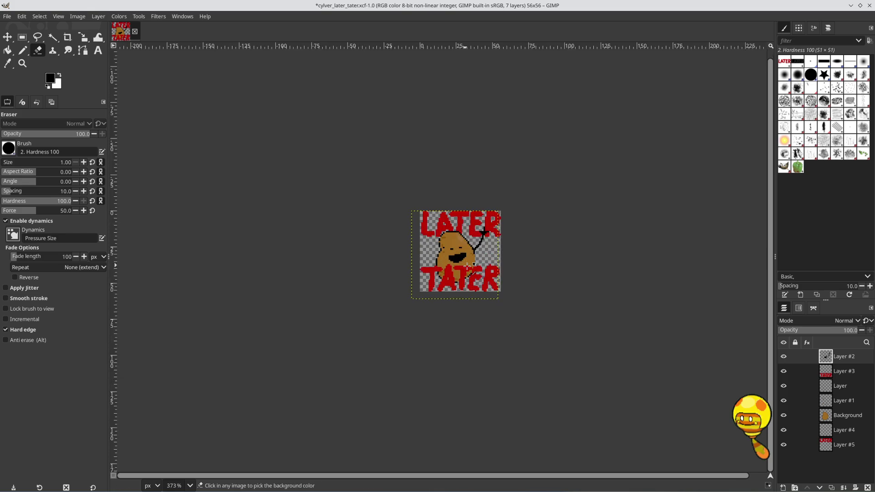
scroll(456, 256, up, 2)
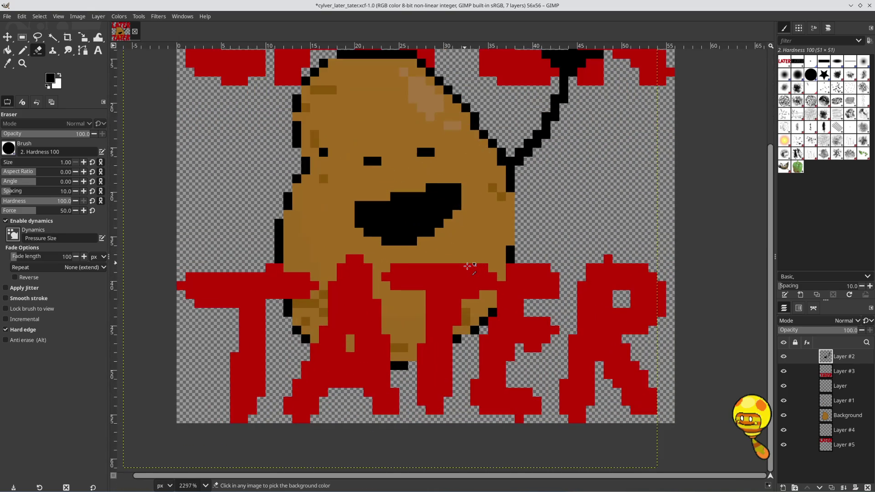
scroll(418, 232, down, 1)
scroll(418, 232, up, 2)
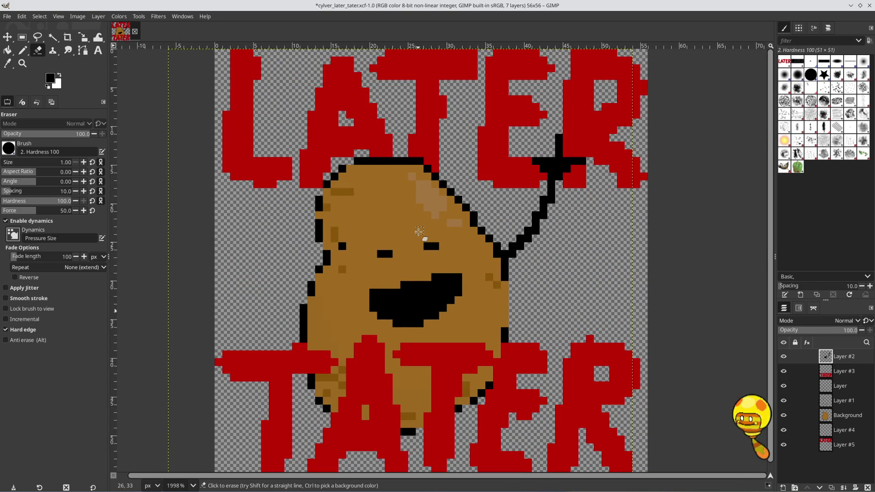
click(842, 415)
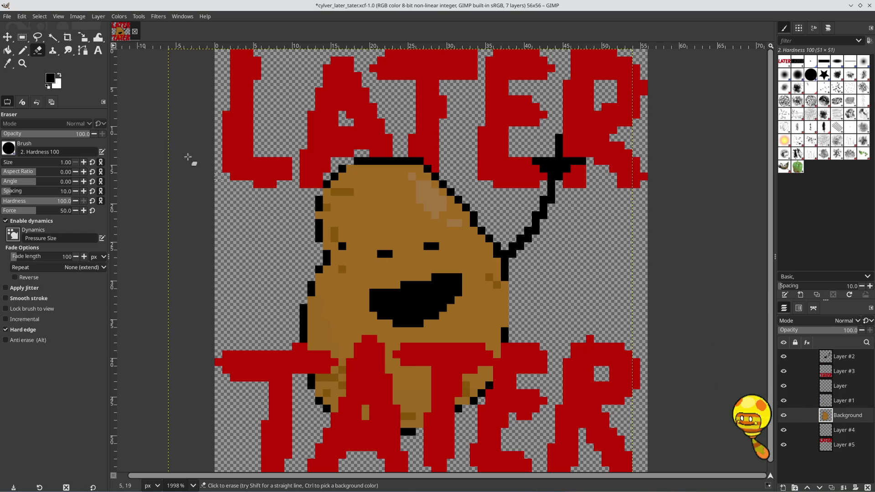
click(22, 50)
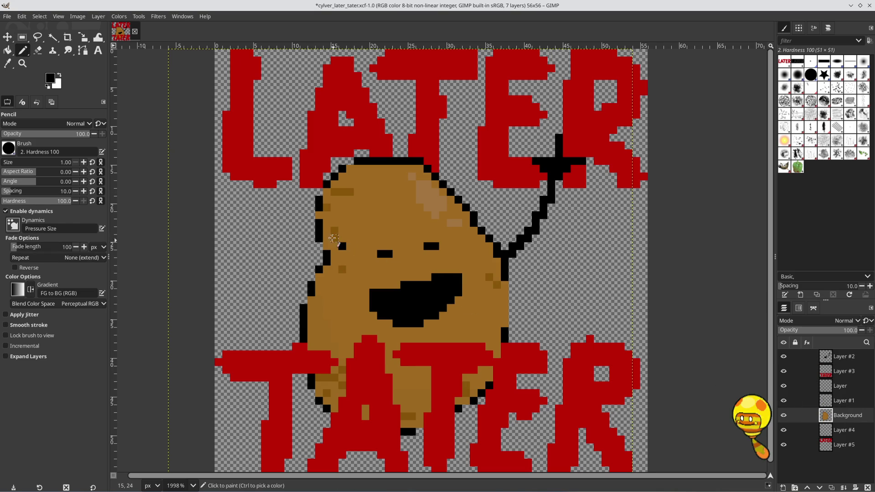
click(319, 192)
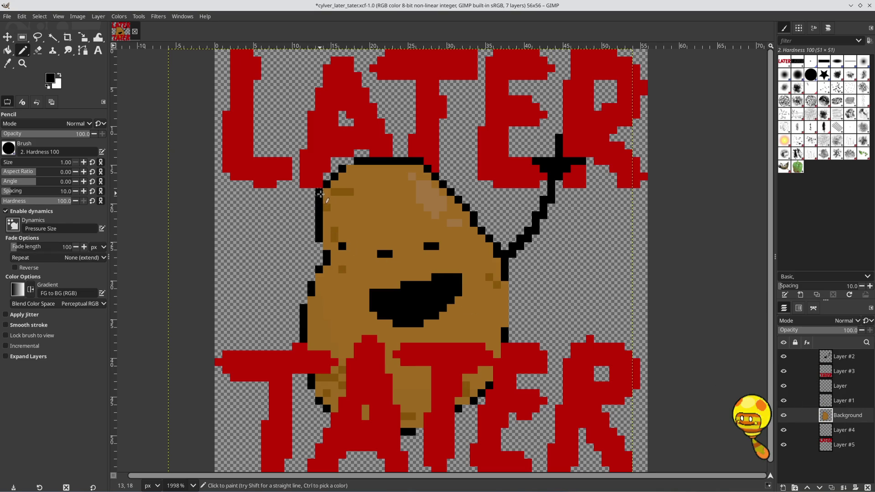
click(326, 246)
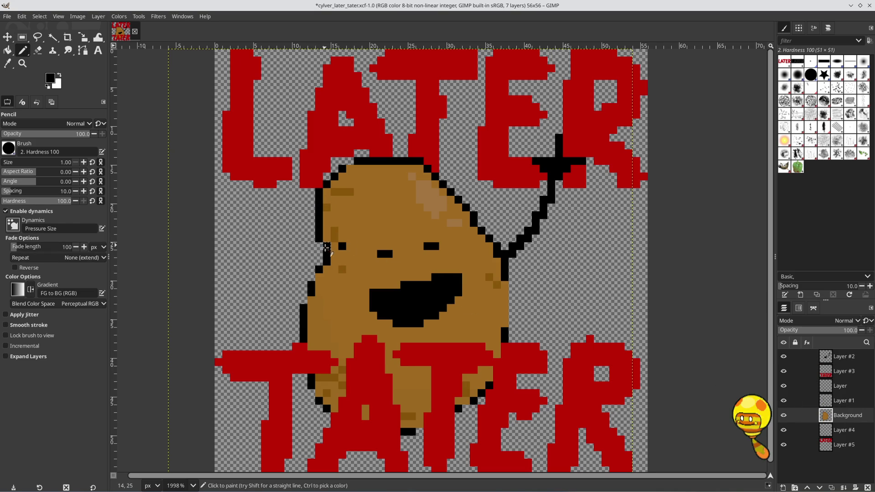
click(318, 276)
click(319, 277)
click(311, 300)
click(321, 391)
click(419, 424)
click(466, 401)
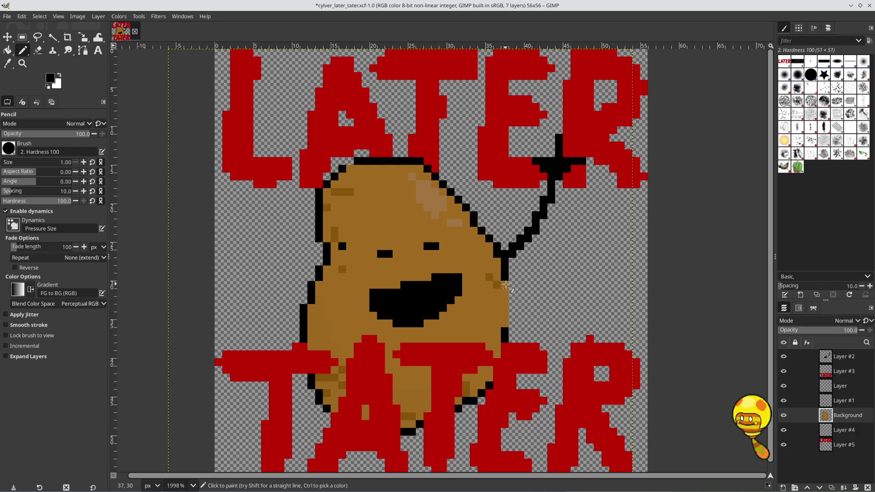
Step: Fill the gaps in the potato's right outline with black pixels, undoing misplaced strokes
click(505, 284)
drag(512, 292, 512, 299)
click(505, 316)
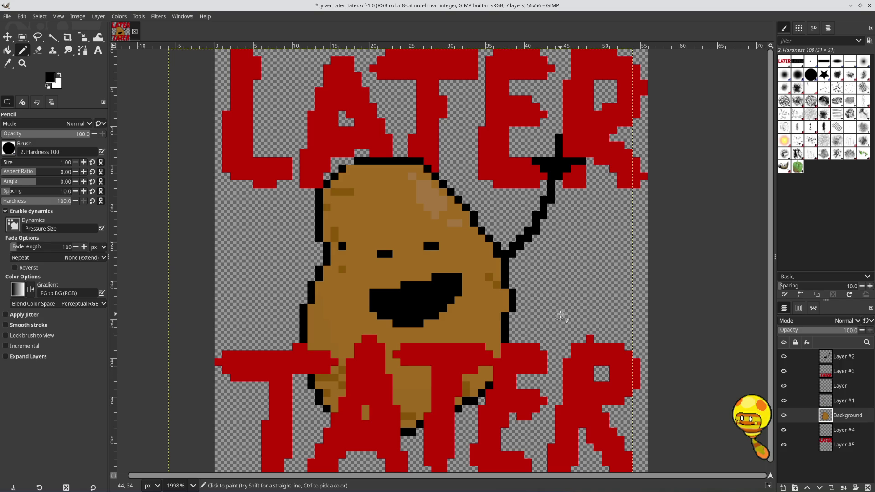
key(ctrl+z)
key(ctrl+z)
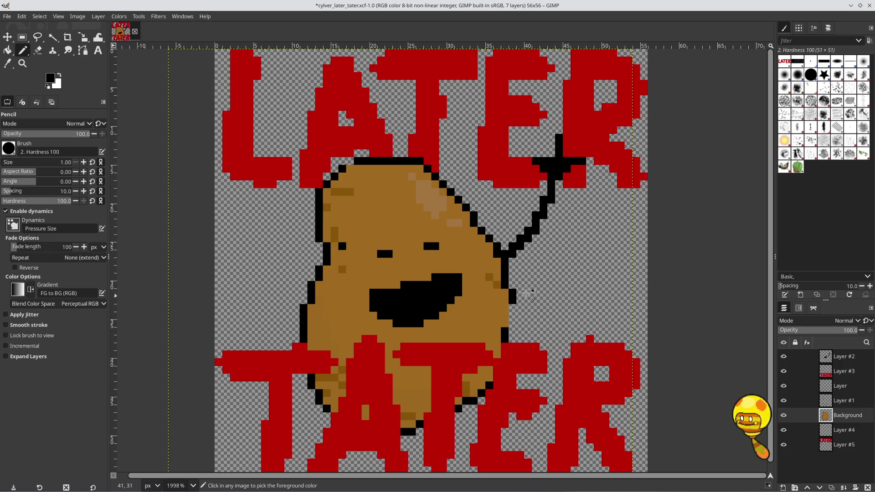
drag(505, 291, 505, 326)
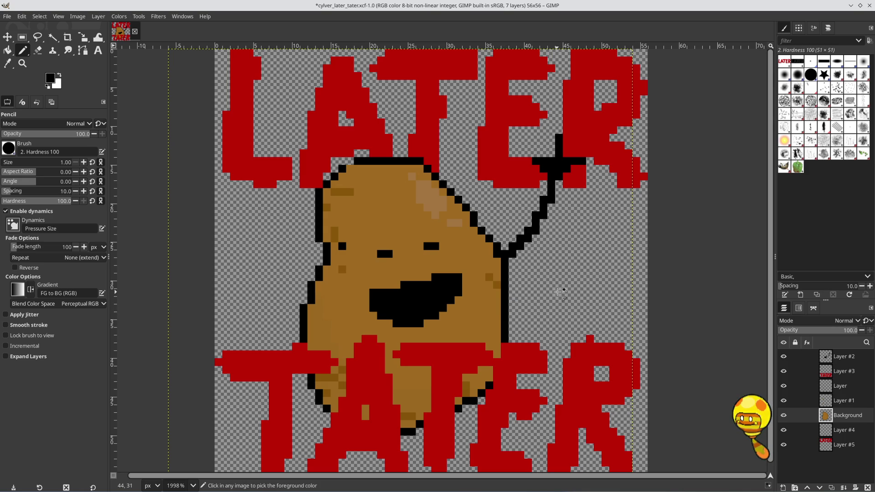
key(ctrl+z)
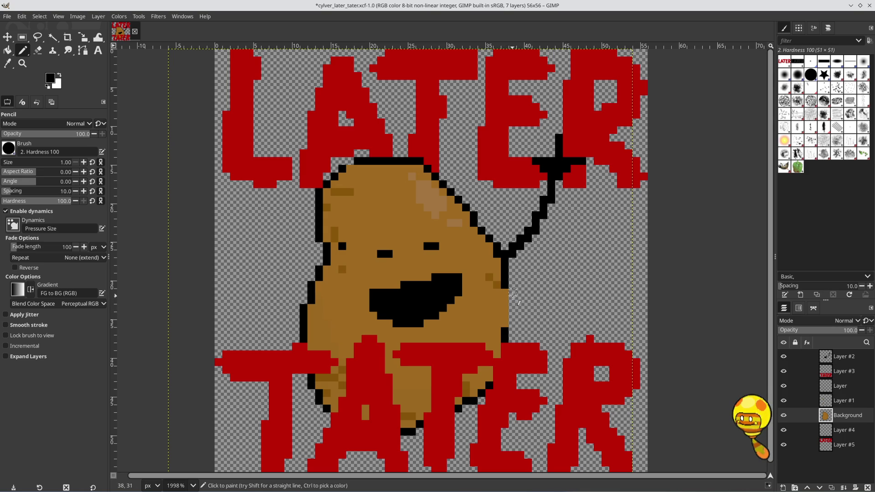
click(513, 296)
click(505, 314)
click(503, 321)
Step: Thicken the cross at the end of the raised arm with black pixels, removing one stray pixel
click(550, 154)
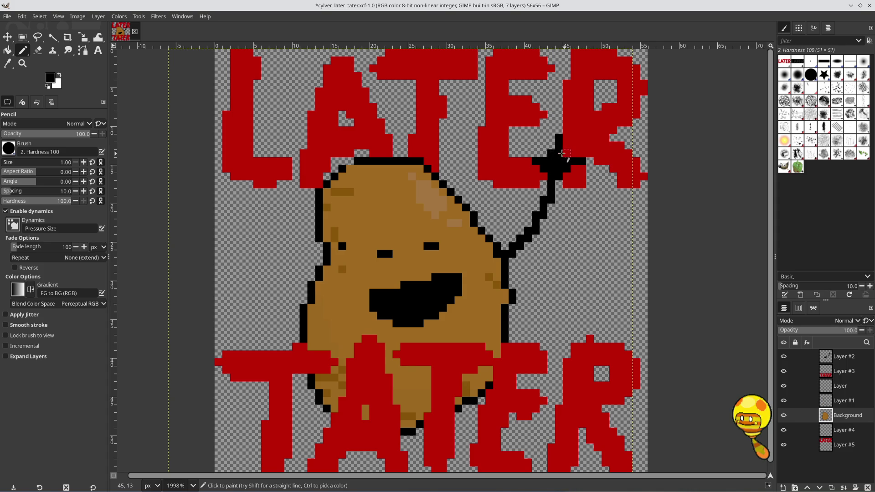
click(551, 153)
click(551, 145)
click(567, 154)
click(574, 153)
click(543, 154)
key(ctrl)
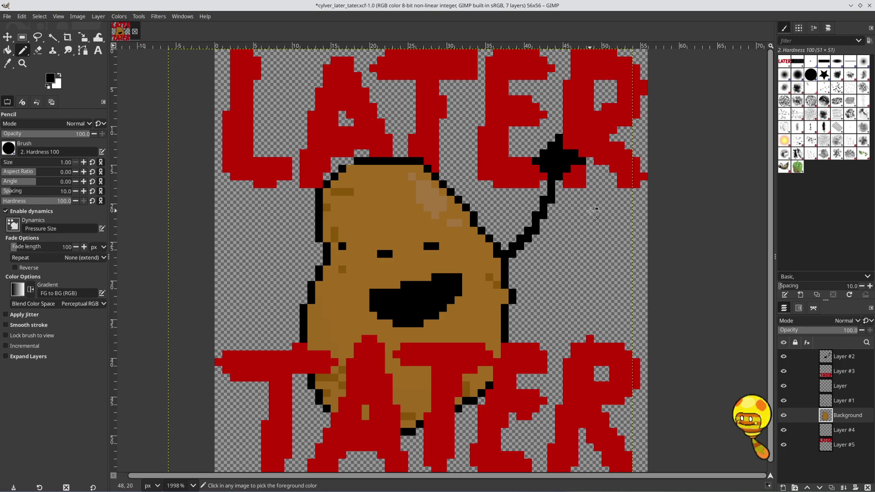
key(ctrl+z)
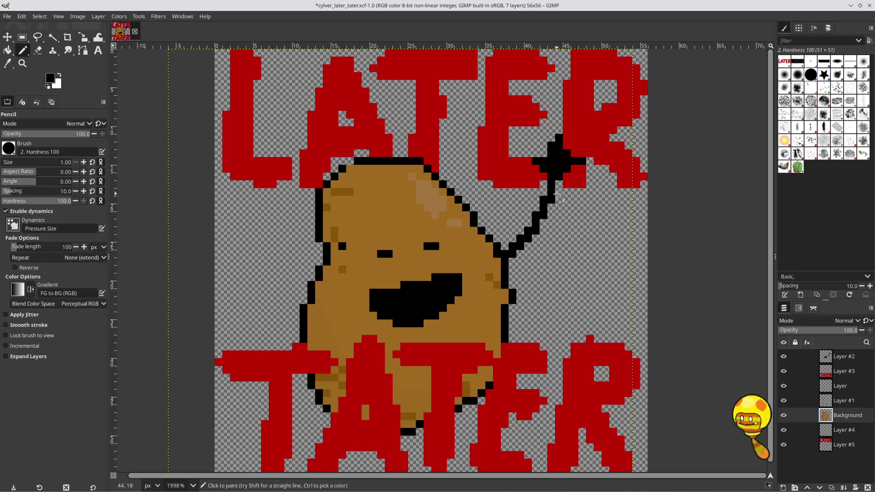
Step: Add a black pixel to the potato's top-left outline, placed one row lower after a retry
scroll(557, 195, down, 1)
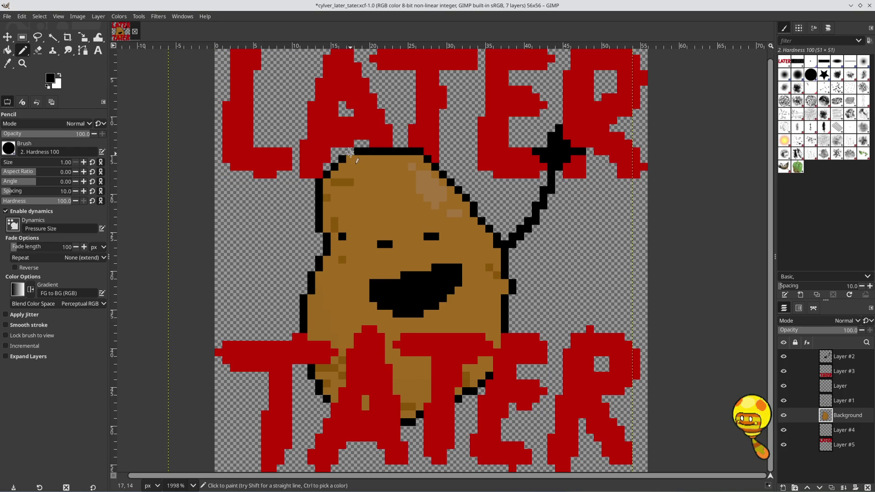
click(349, 152)
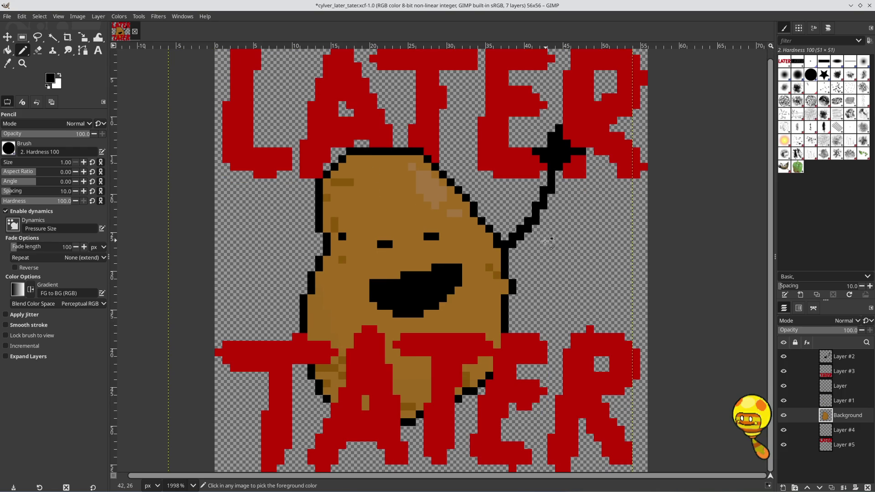
key(ctrl+z)
click(350, 159)
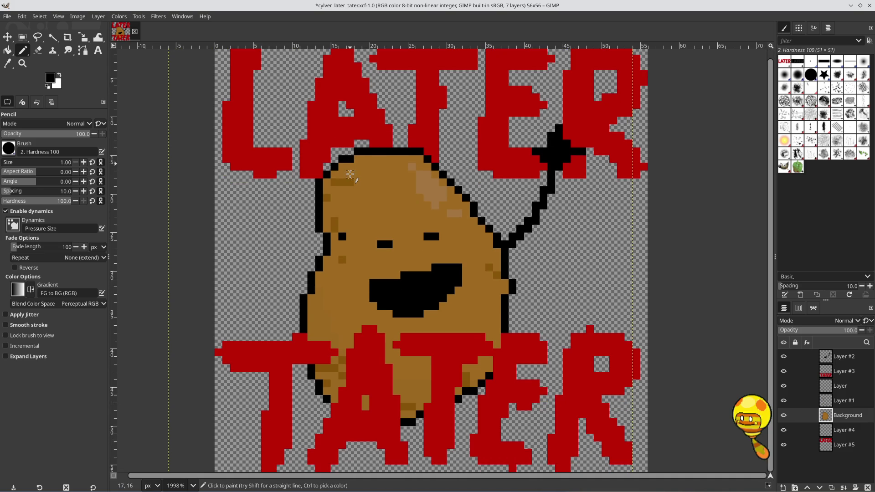
scroll(350, 175, up, 1)
click(7, 17)
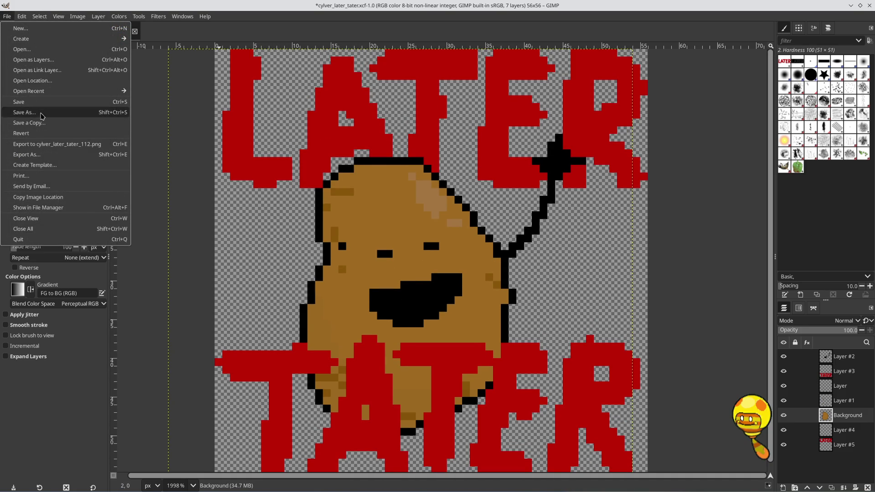
Step: Export the image as cylver_later_tater_56.png
click(45, 157)
click(431, 74)
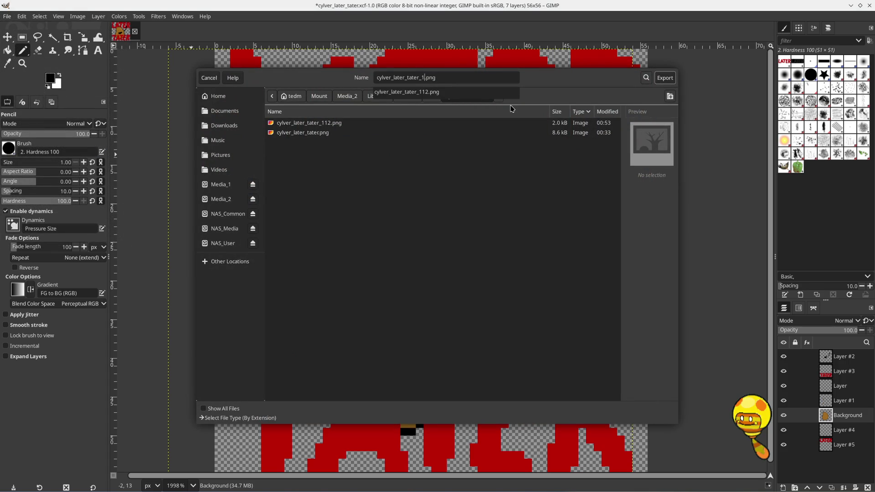
key(BackSpace)
key(BackSpace)
key(BackSpace)
text(56)
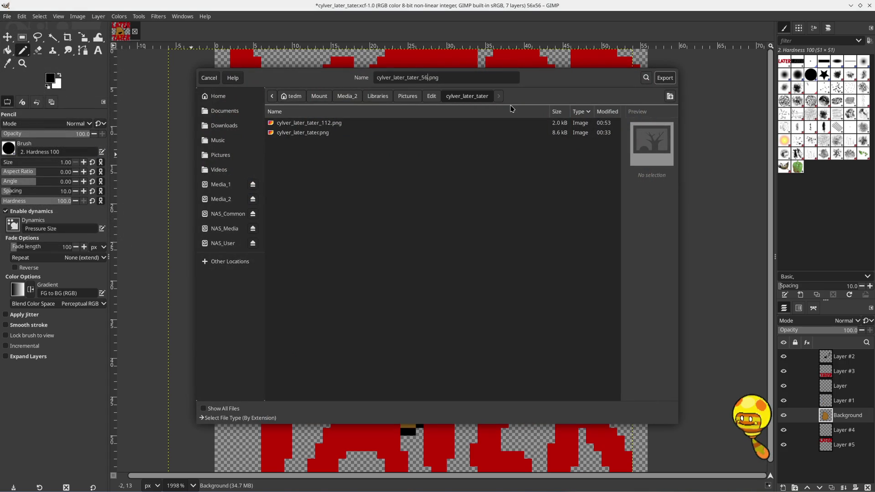
key(Return)
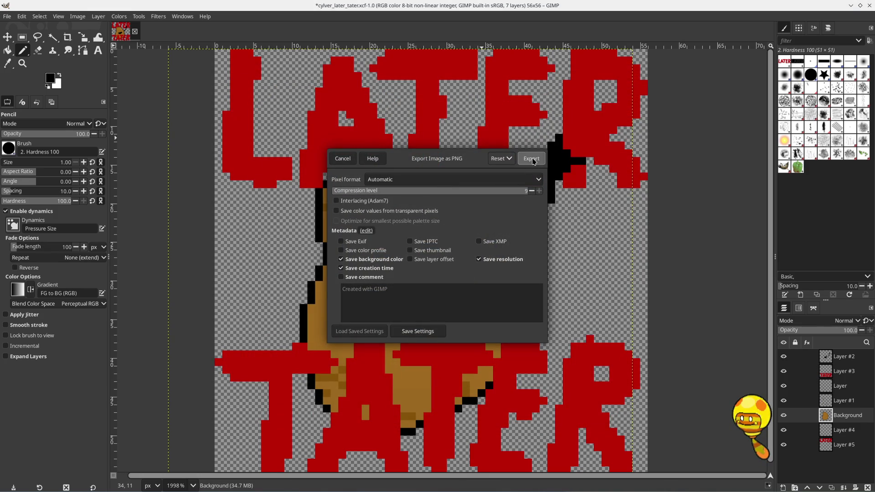
click(530, 158)
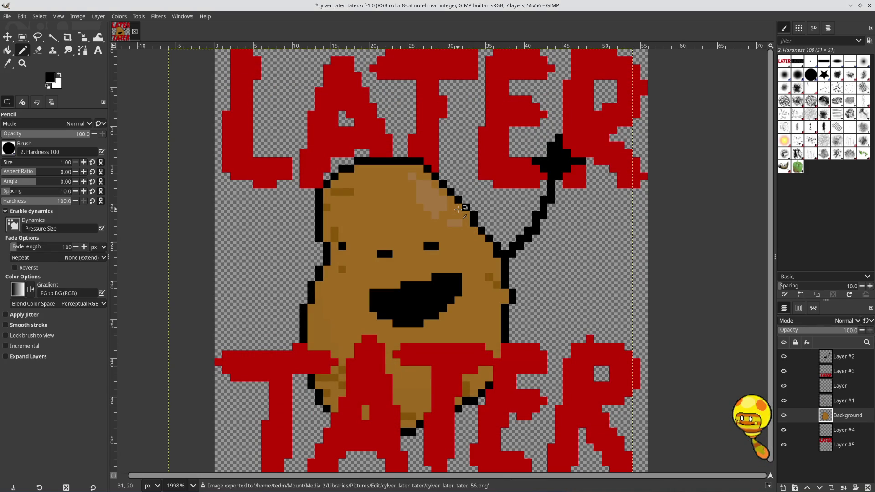
Step: Add a brow pixel above each eye and re-export to the 56px PNG
click(389, 246)
click(435, 238)
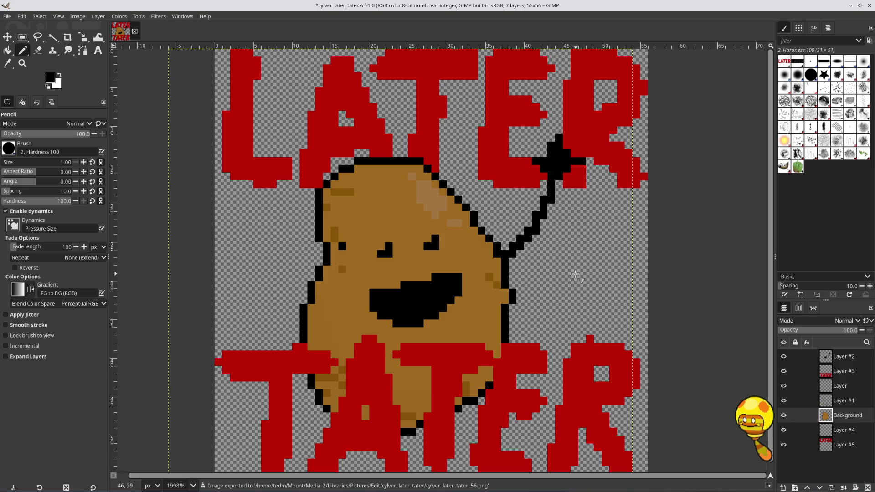
click(8, 16)
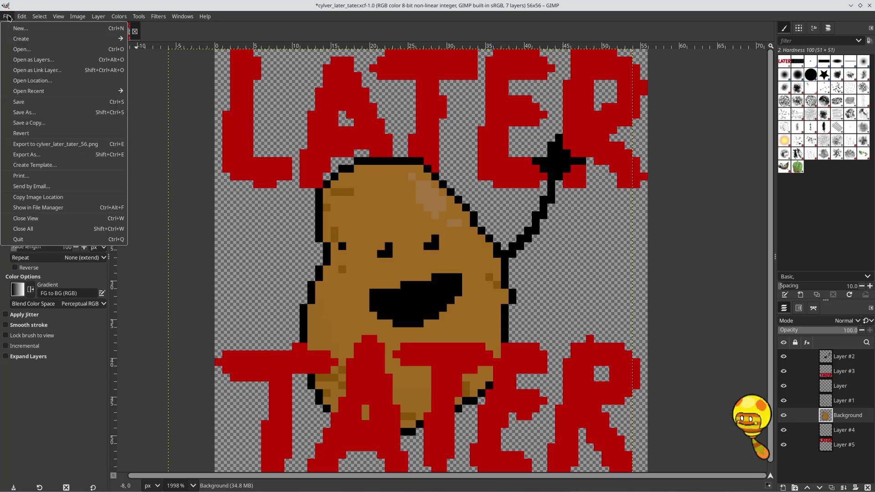
click(63, 145)
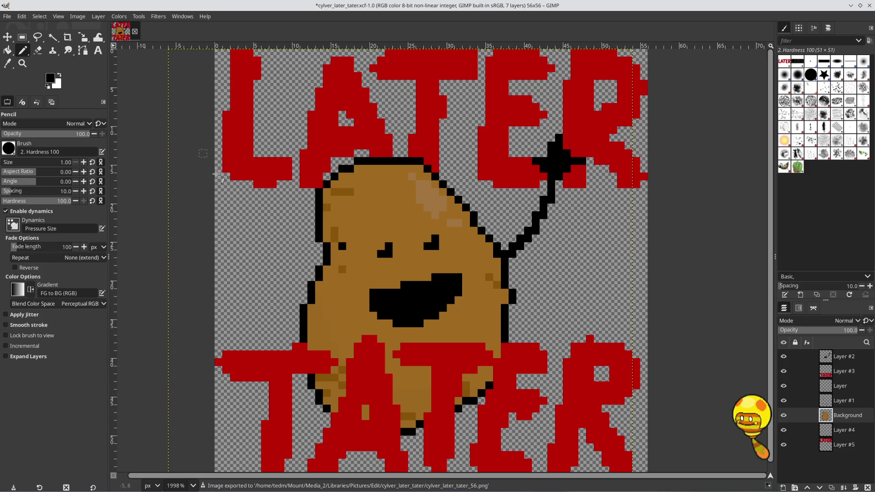
Step: Undo the pixel edits and scaling to restore the original 512×512 drawing
key(ctrl+z)
key(ctrl+z)
key(ctrl+z)
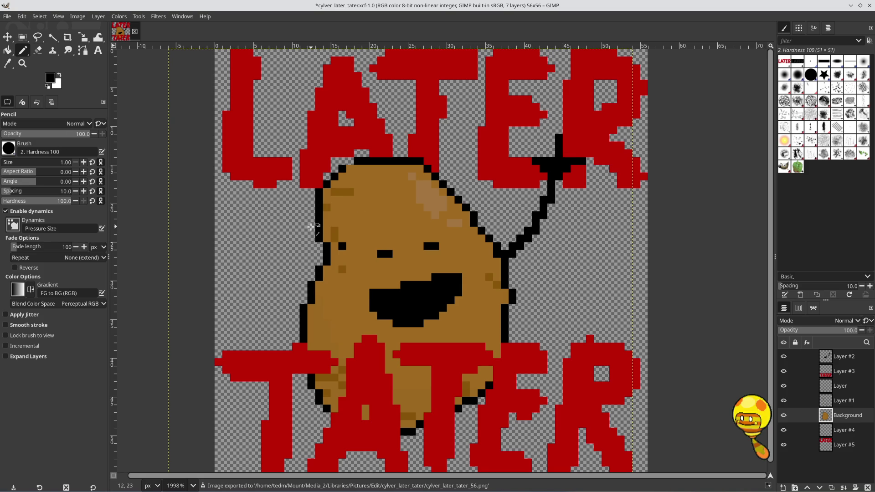
key(ctrl+z)
key(ctrl+z)
key(ctrl+z)
key(ctrl+z)
key(ctrl+z)
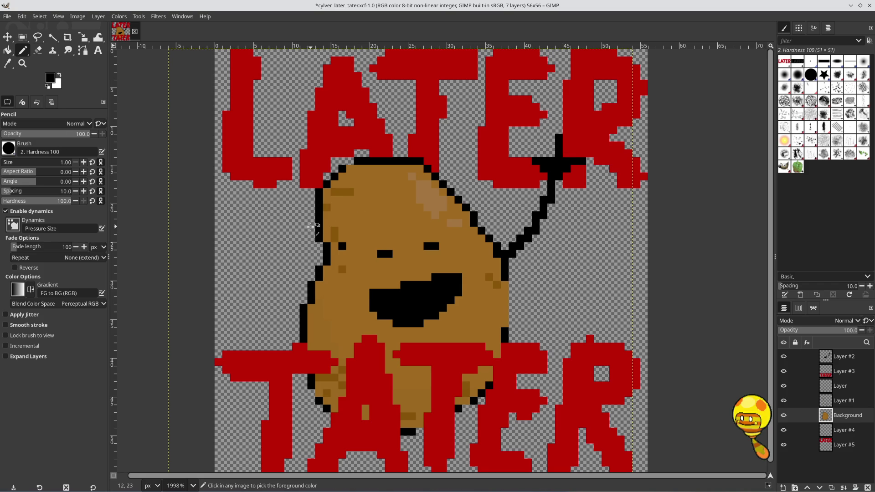
key(ctrl+z)
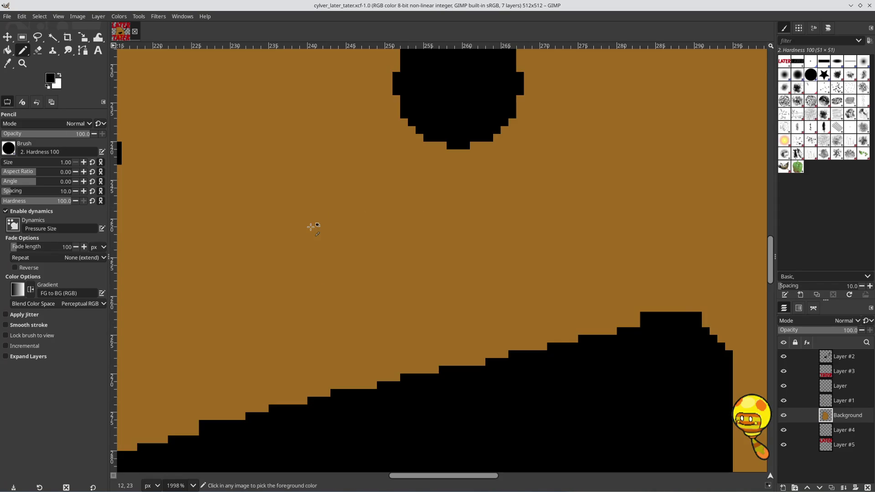
scroll(351, 216, down, 6)
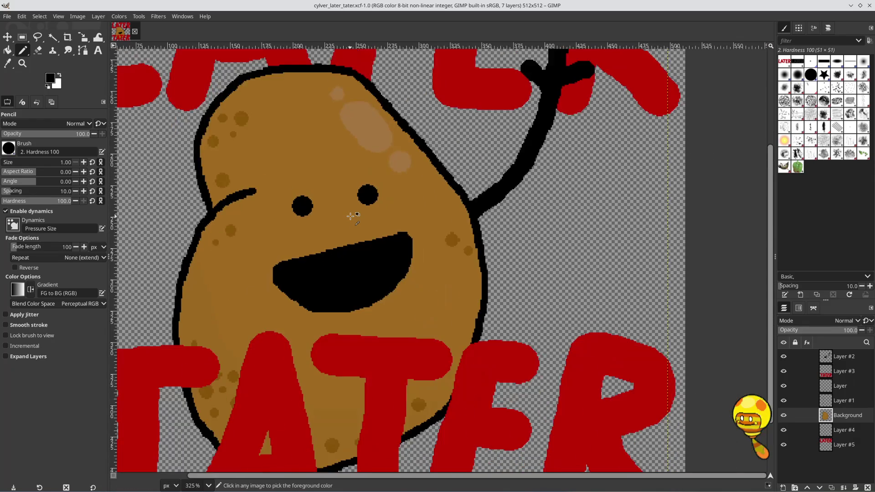
Step: Recentre the view and scale the image to 28×28 pixels via Scale Image
scroll(351, 216, down, 3)
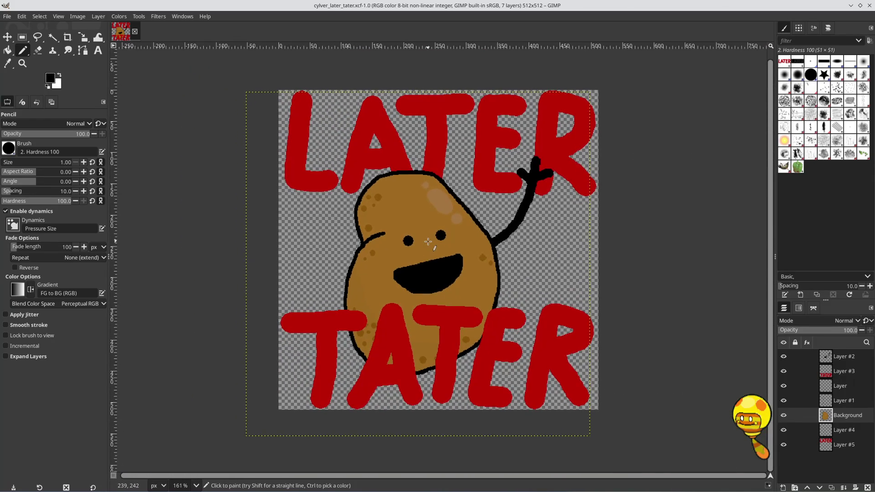
drag(428, 241, 431, 251)
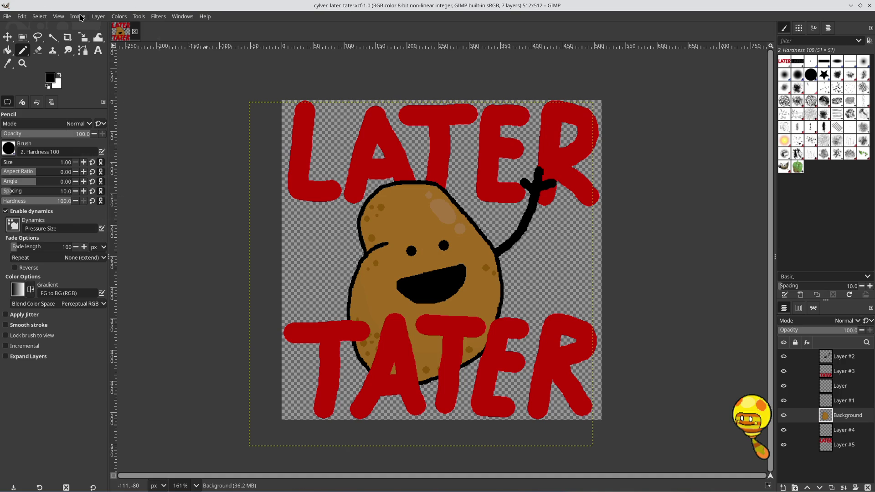
click(81, 17)
click(93, 118)
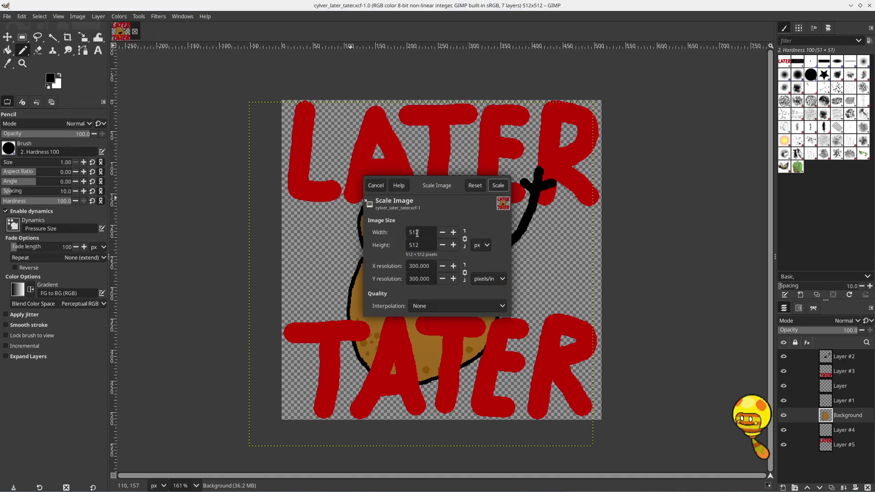
drag(417, 233, 405, 232)
text(28)
click(427, 245)
click(498, 186)
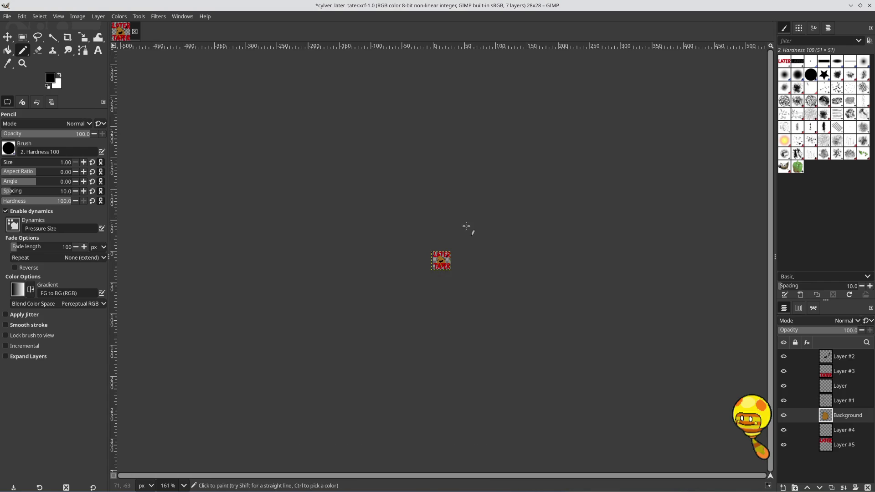
Step: Zoom in and pencil in the potato's second eye and a gap in the waving arm
scroll(439, 259, up, 10)
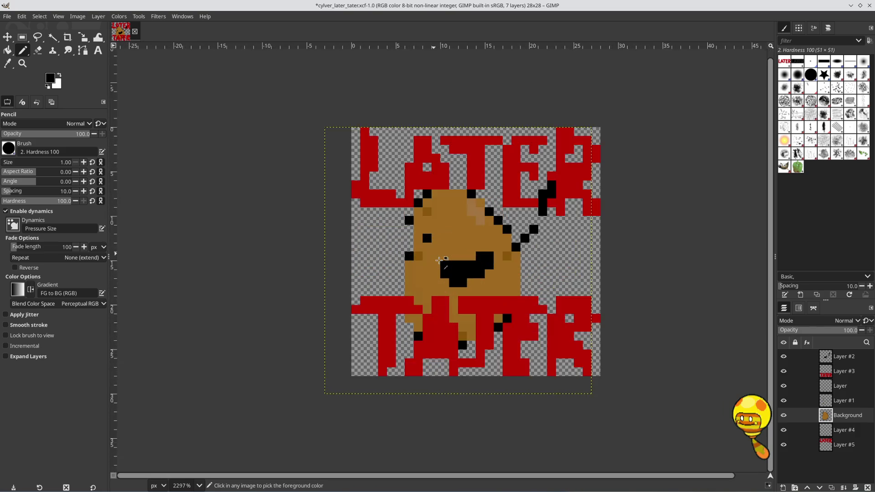
scroll(439, 260, up, 2)
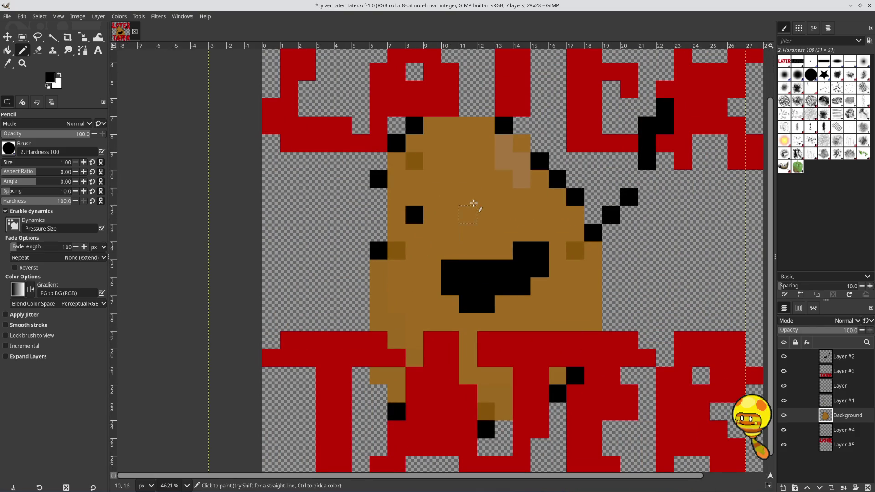
click(493, 205)
click(640, 181)
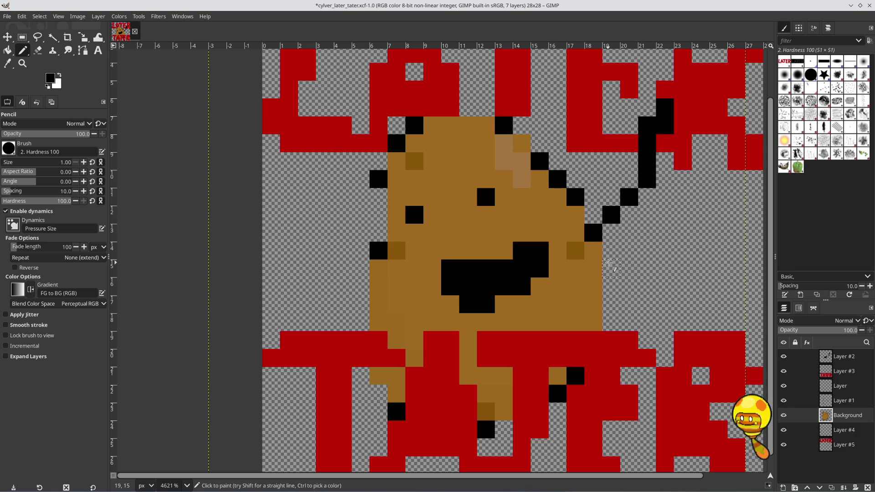
Step: Draw a continuous black outline around the potato's sides, bottom, top and arm joint, then zoom out
drag(607, 250, 610, 322)
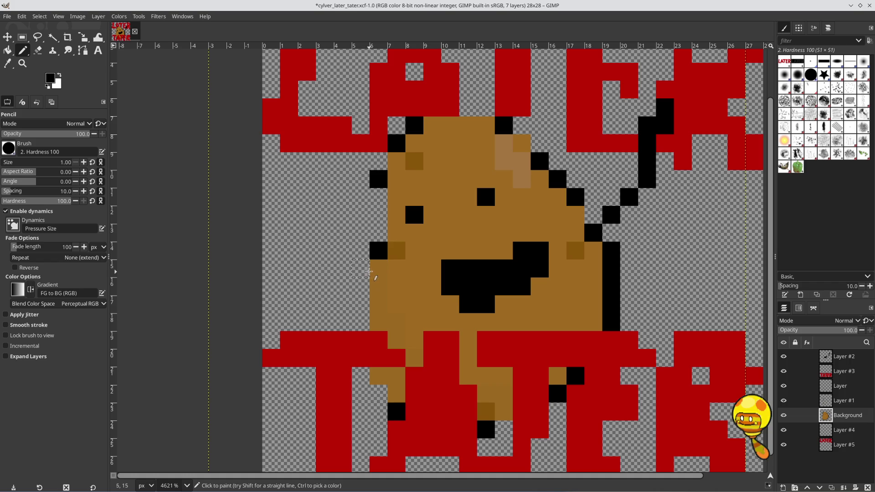
drag(362, 272, 362, 318)
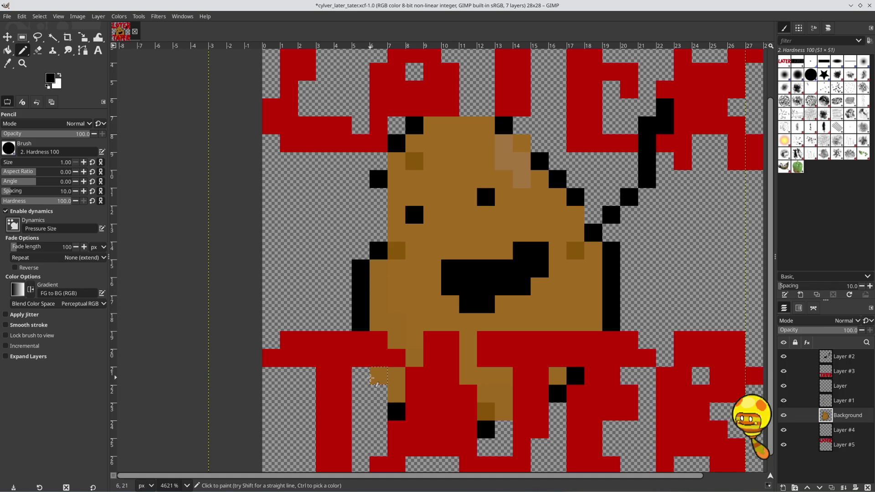
click(379, 377)
click(381, 392)
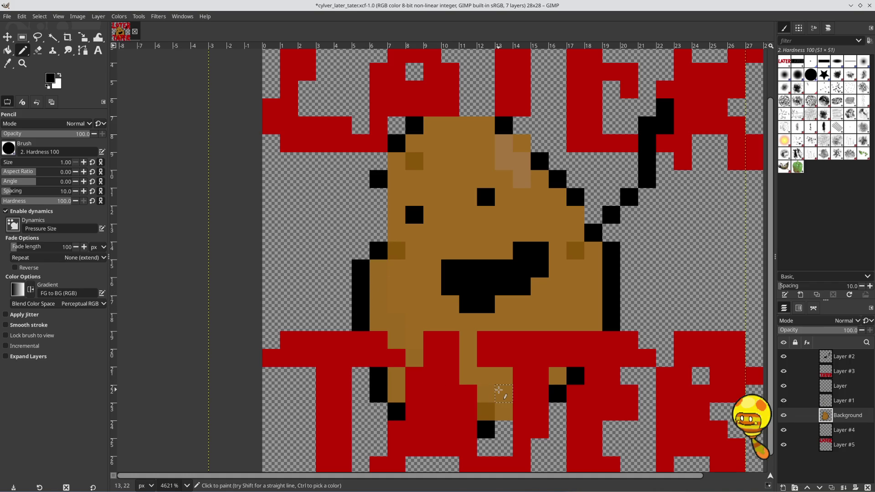
click(504, 411)
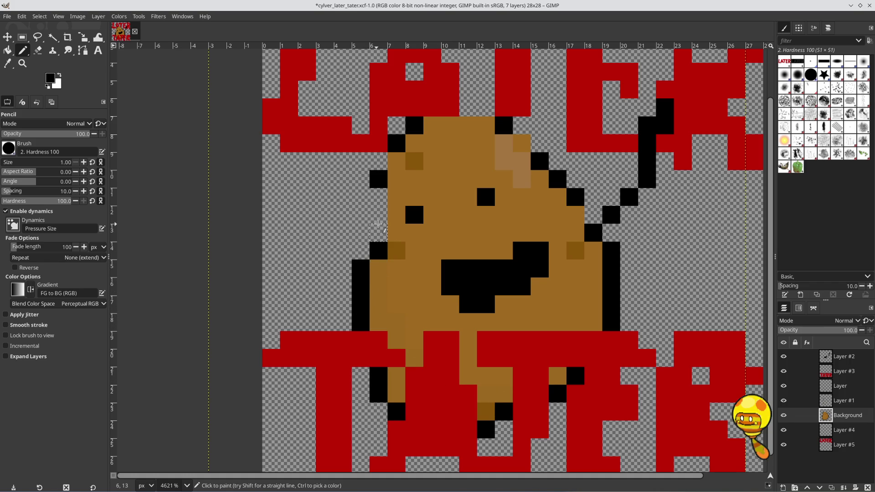
mouse_move(378, 224)
mouse_down()
mouse_move(381, 182)
mouse_move(397, 161)
mouse_up()
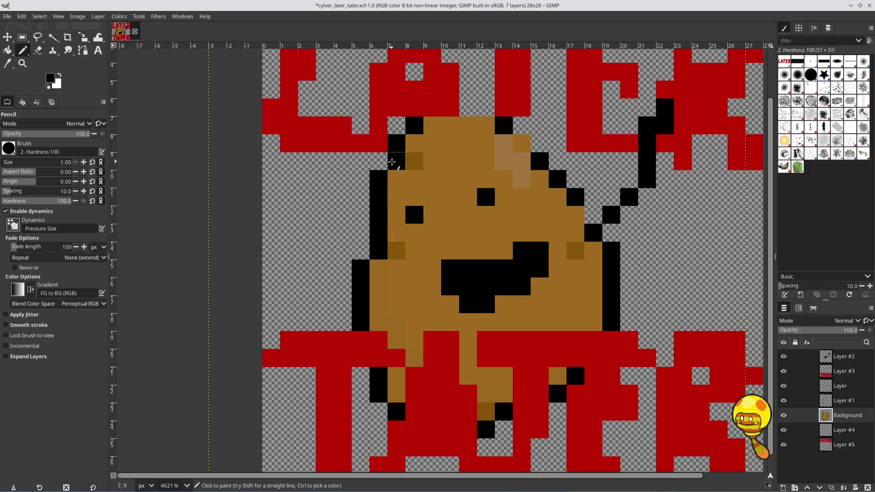
click(467, 108)
click(484, 111)
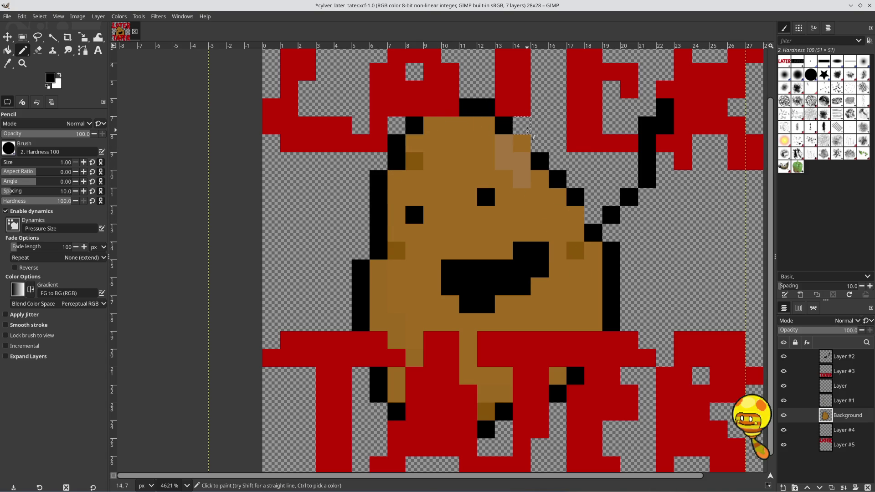
click(521, 143)
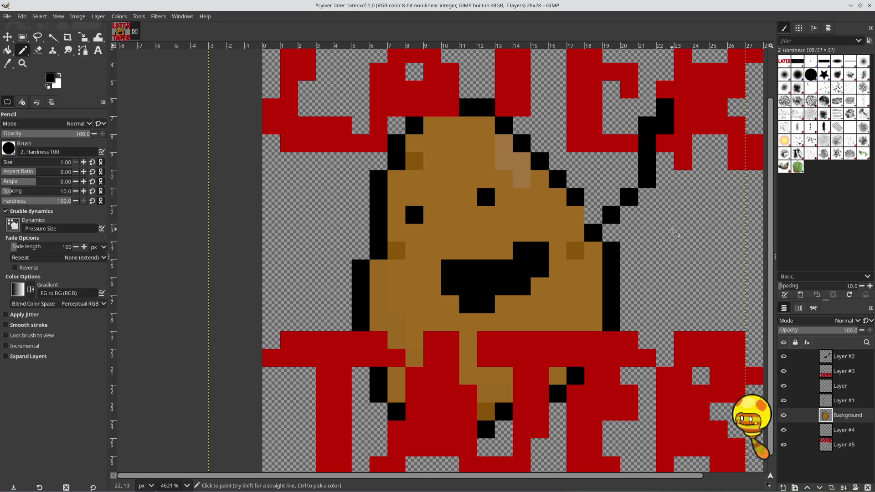
click(575, 214)
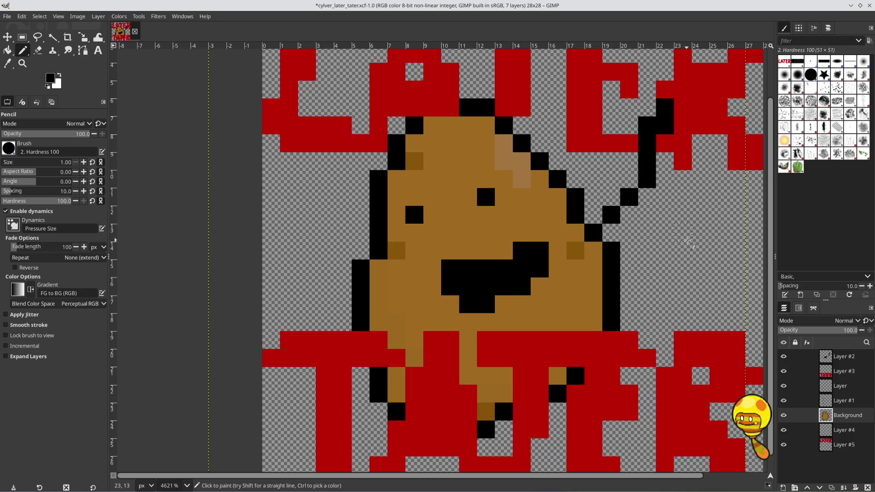
scroll(689, 241, down, 2)
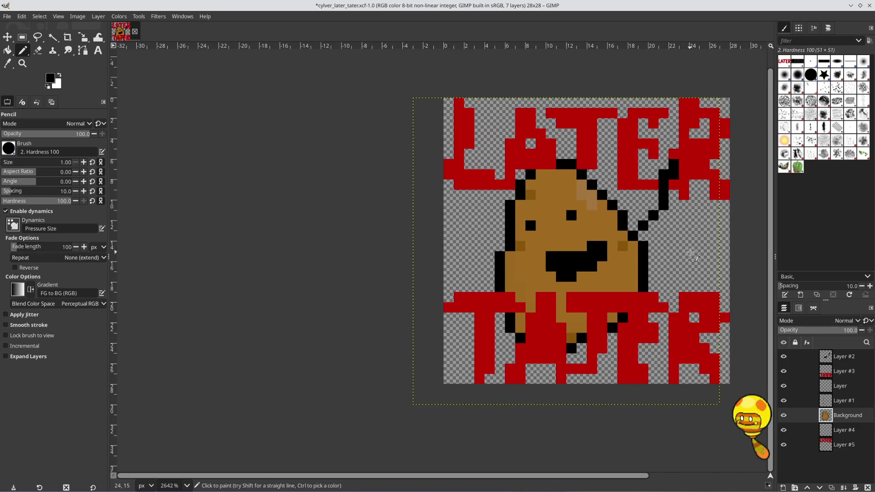
drag(693, 255, 585, 230)
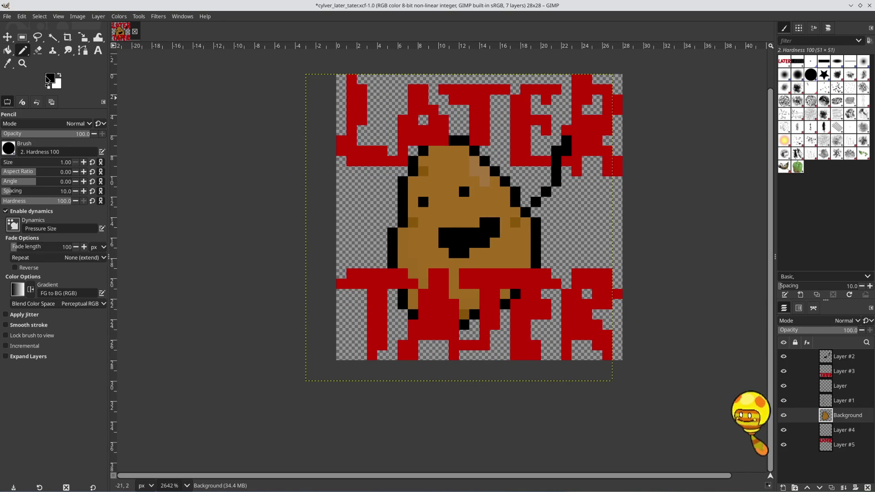
Step: Erase stray red pixels from LATER on Layer #5 and from TATER's R and A on Layer #3
click(38, 51)
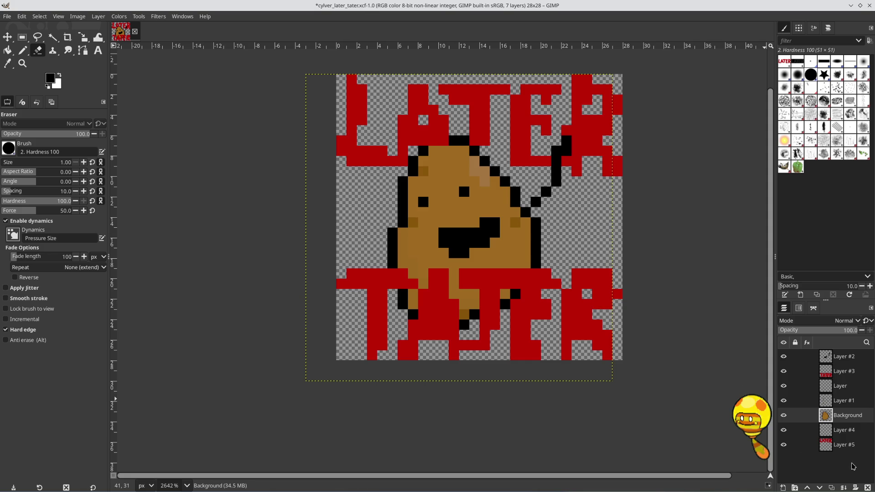
click(849, 445)
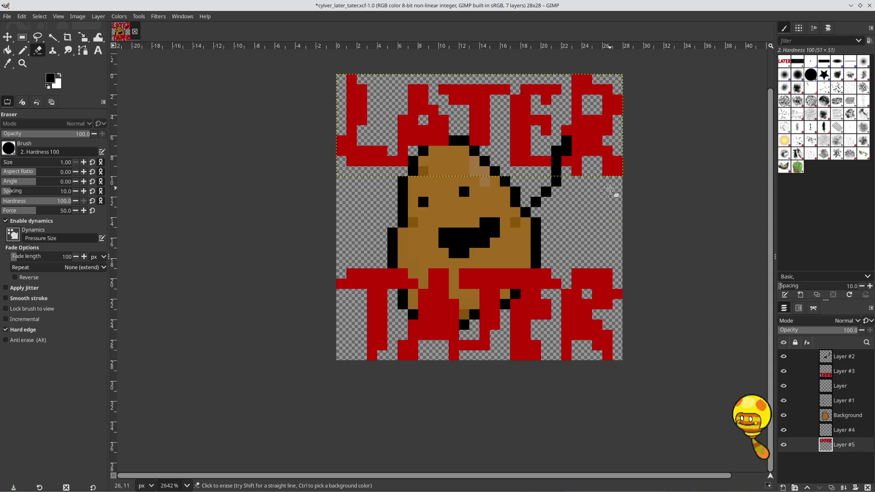
click(423, 130)
click(853, 377)
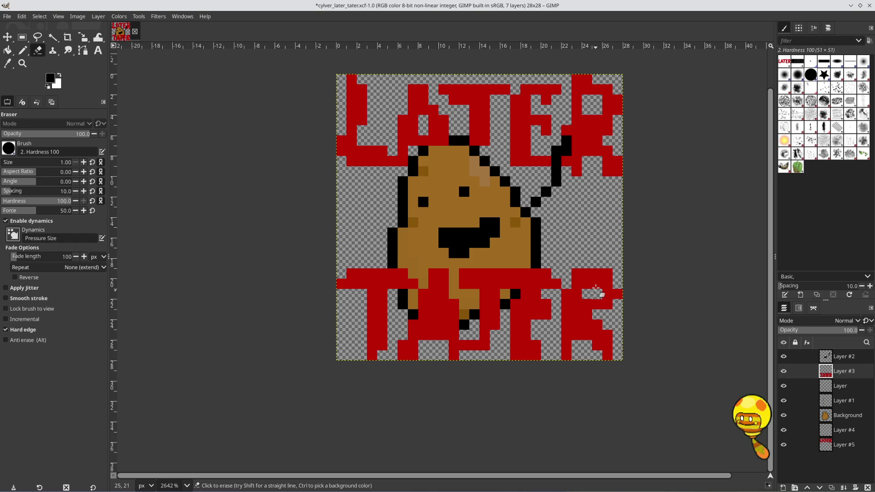
mouse_move(597, 292)
mouse_down()
mouse_move(586, 284)
mouse_move(586, 294)
mouse_up()
click(433, 304)
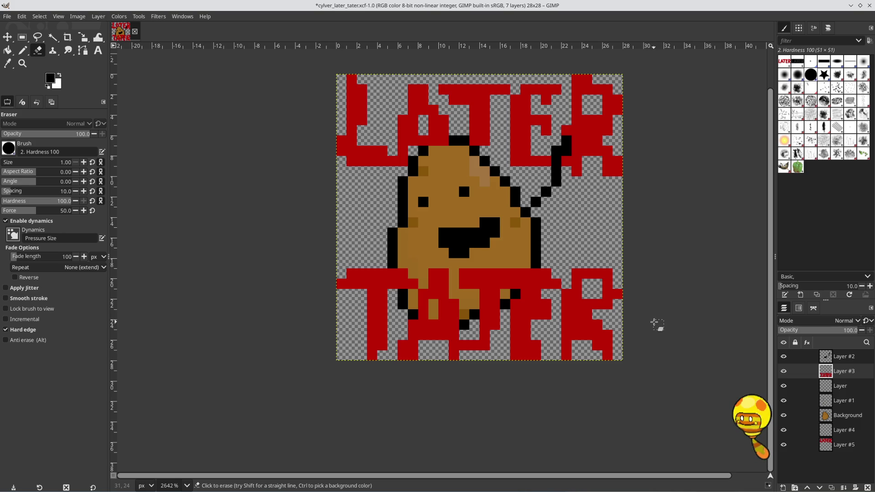
Step: Redraw the hand tip in black, remove an extra pixel, and erase a stray arm pixel on Layer #2
click(27, 54)
click(577, 150)
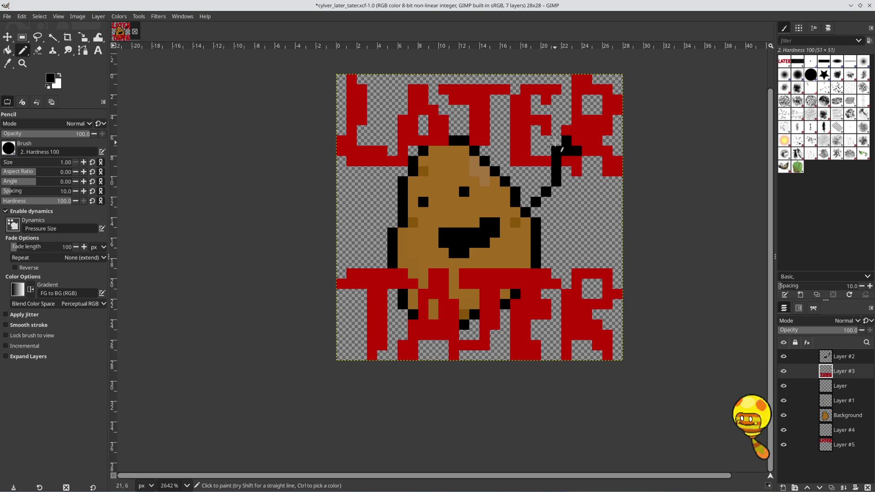
drag(556, 141, 547, 153)
click(37, 50)
click(578, 147)
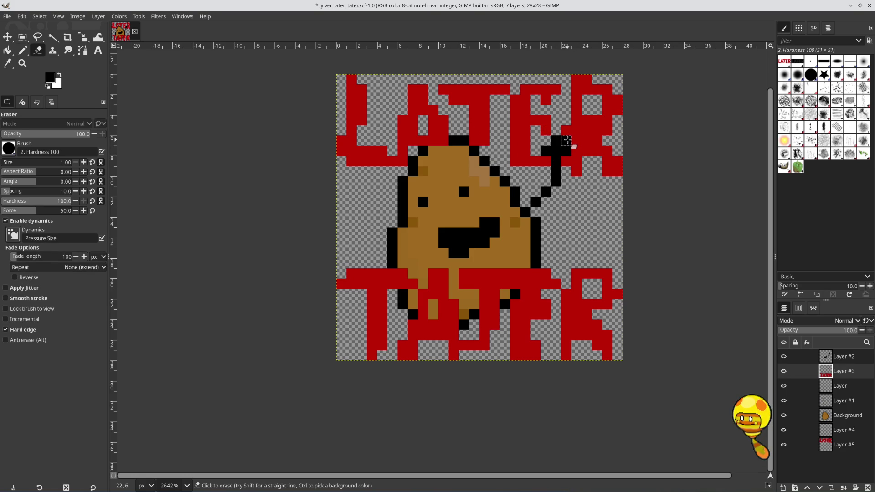
click(846, 361)
click(566, 140)
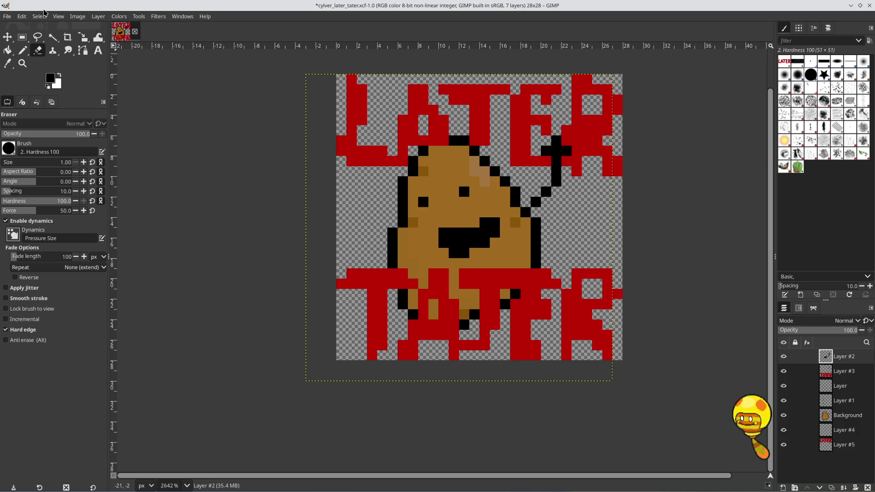
Step: Export the 28×28 emote as cylver_later_tater_28.png with default PNG options
click(8, 17)
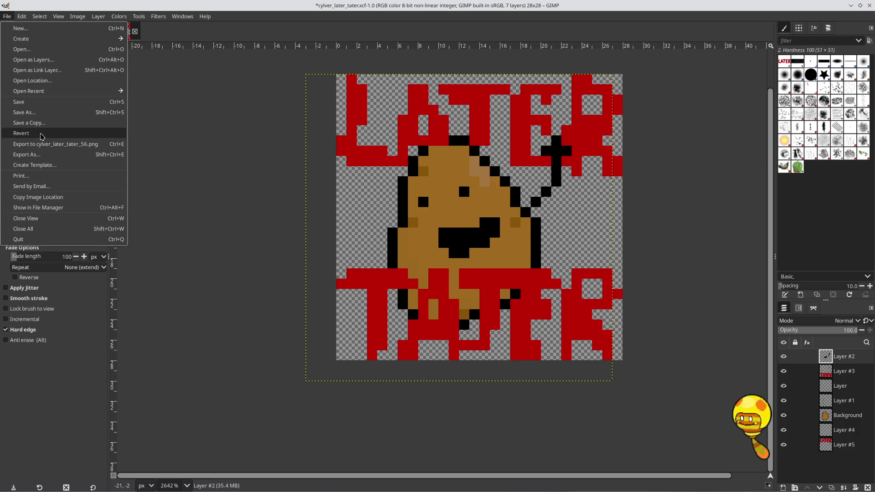
click(45, 155)
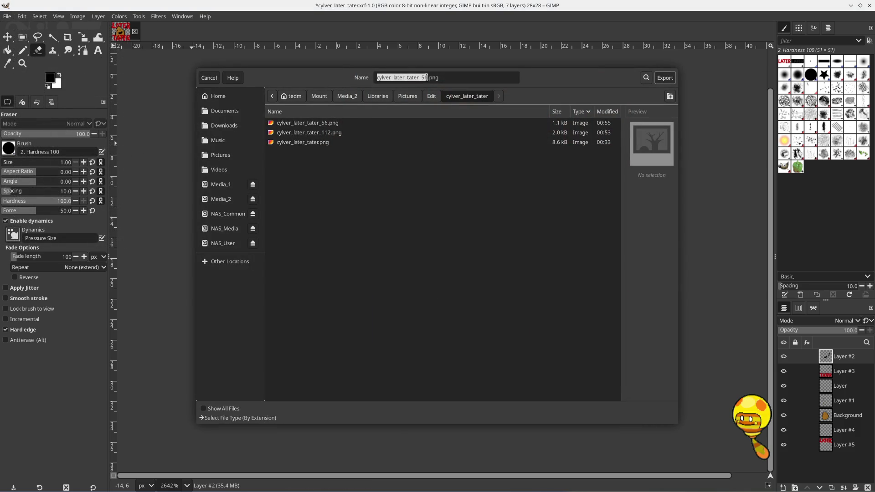
key(Right)
key(BackSpace)
key(BackSpace)
text(28)
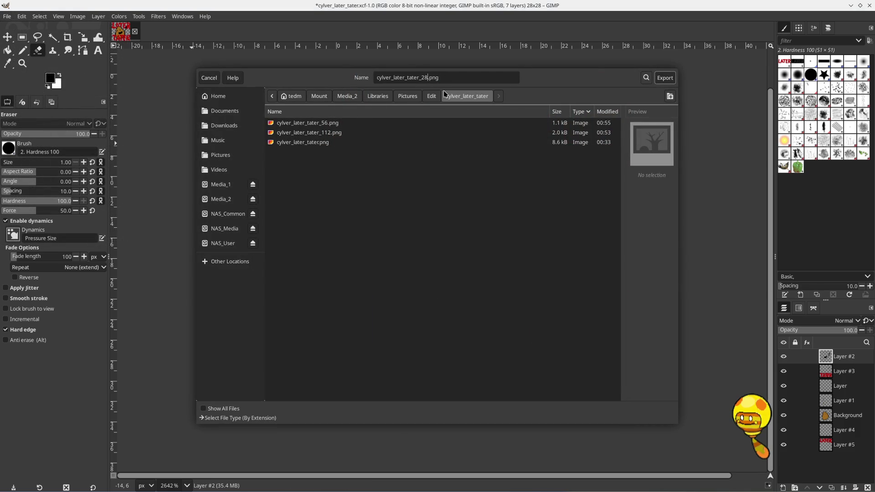
key(Return)
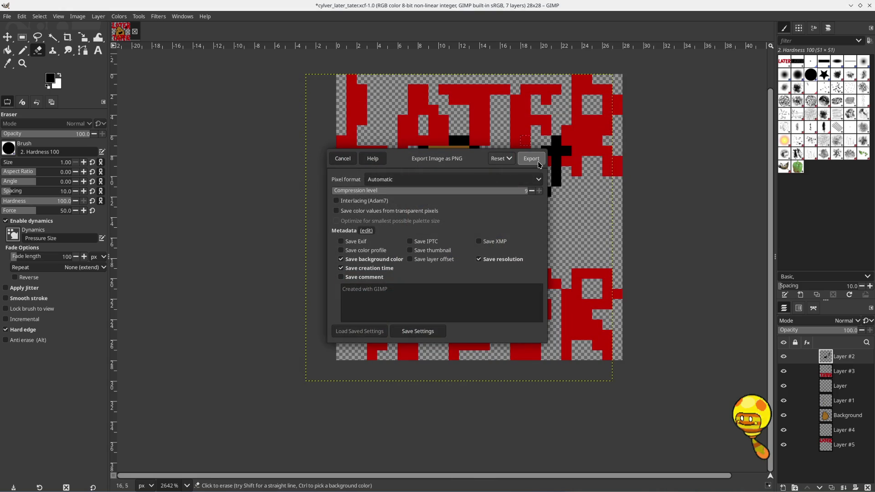
click(536, 161)
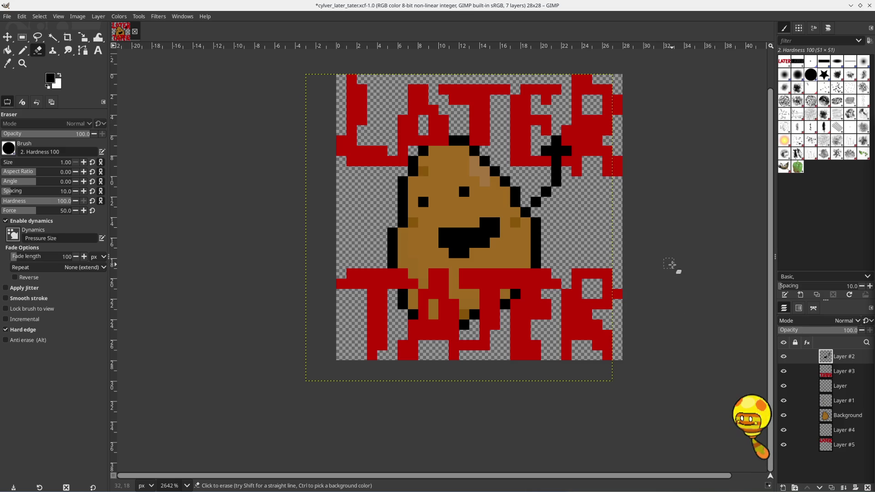
scroll(676, 234, up, 2)
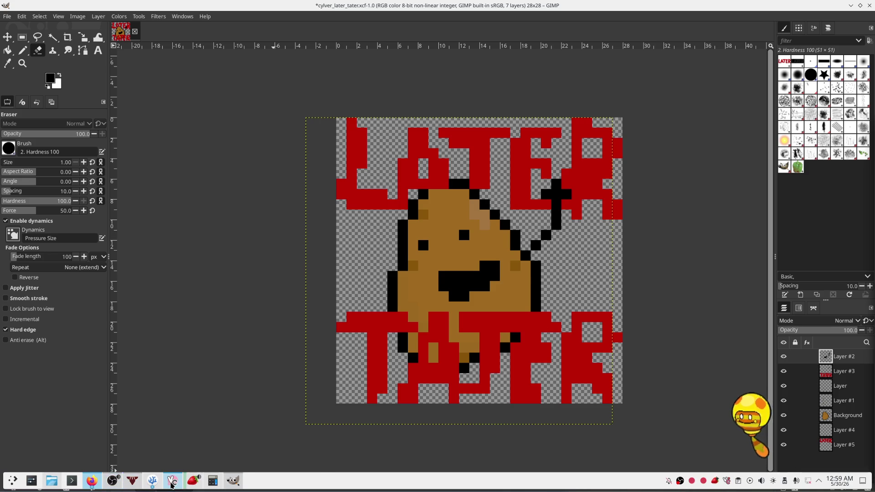
Step: In Discord's Modded Minecraft channel, view a member's profile card, then dismiss it
click(172, 480)
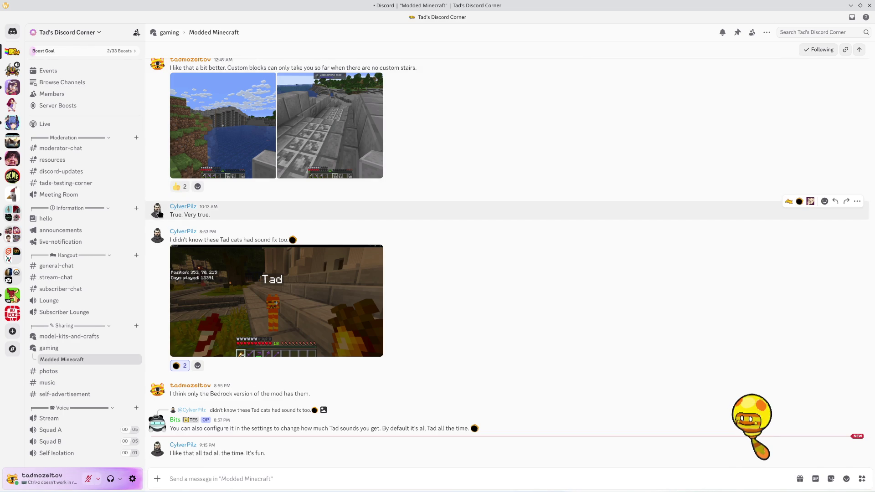
click(160, 213)
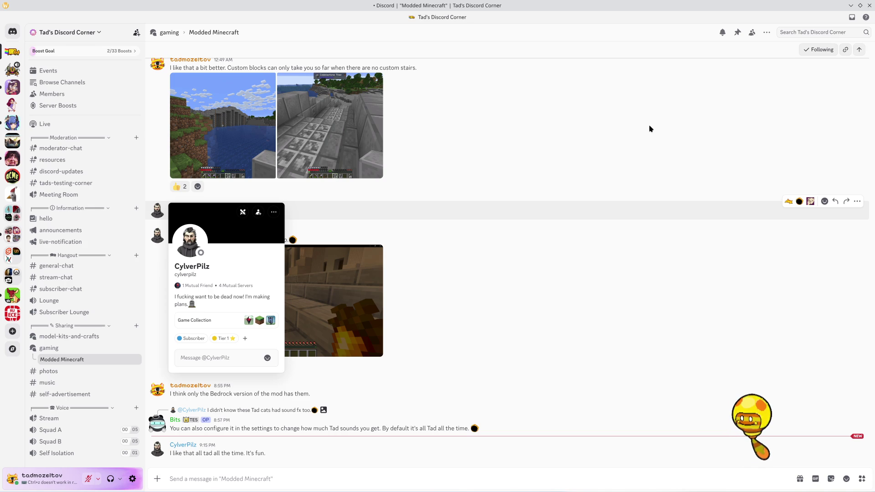
click(849, 6)
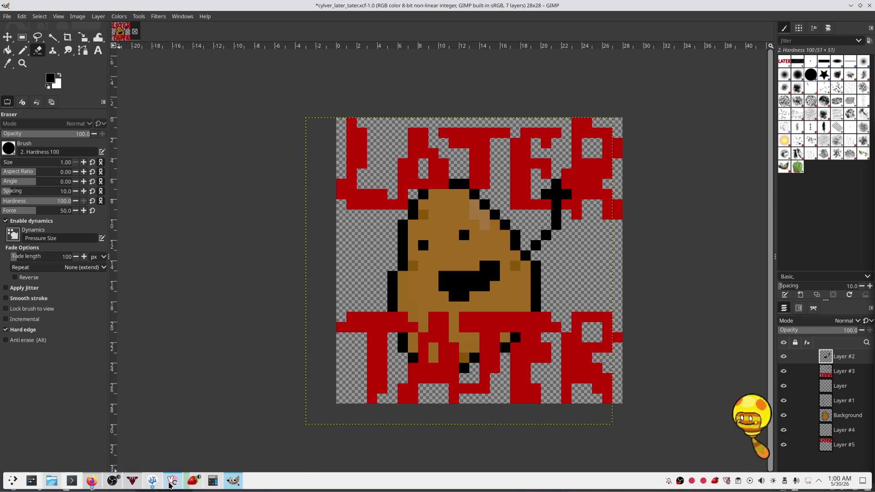
click(171, 482)
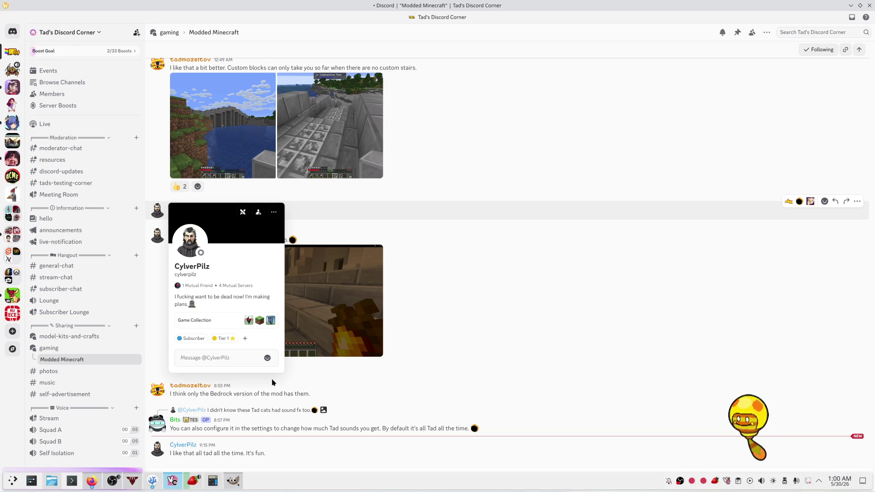
click(162, 458)
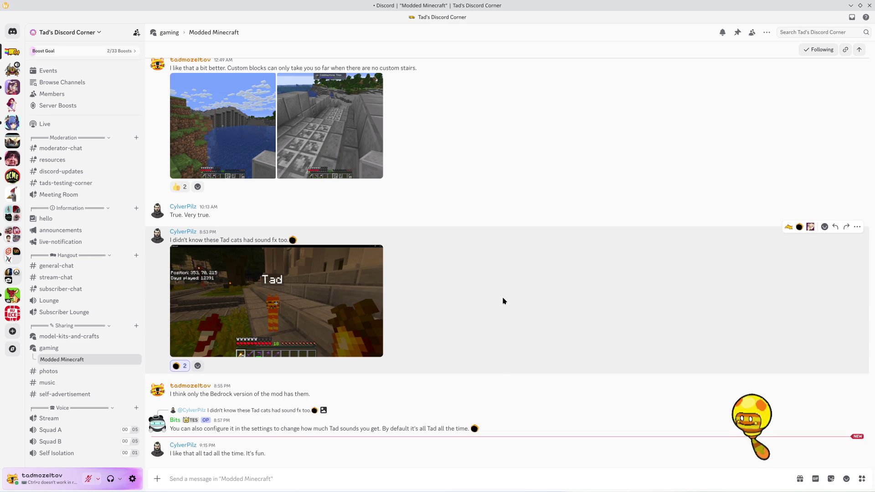
Step: Maximize Dolphin, go Home > Pictures, and open P1001618_cat.png in Gwenview
click(48, 483)
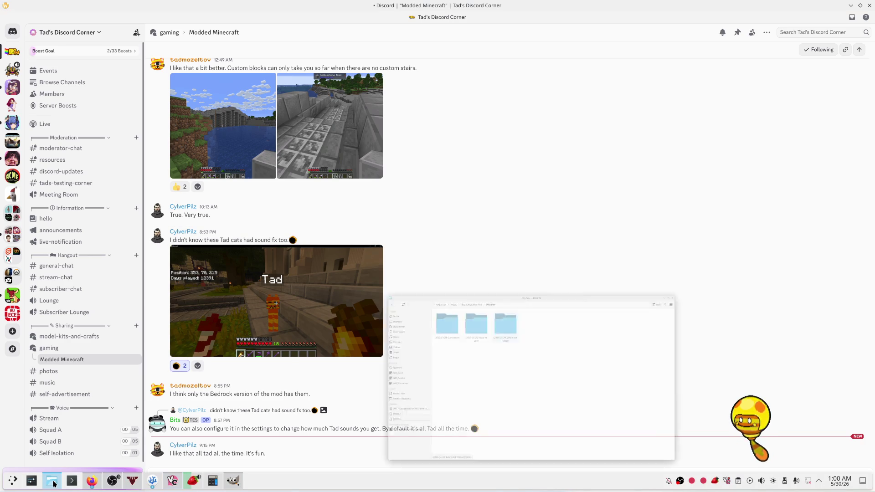
drag(451, 127, 285, 10)
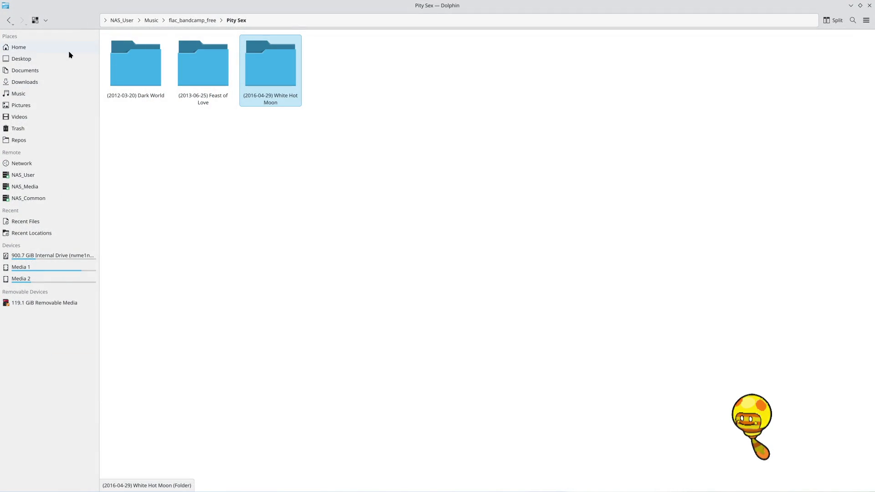
click(67, 48)
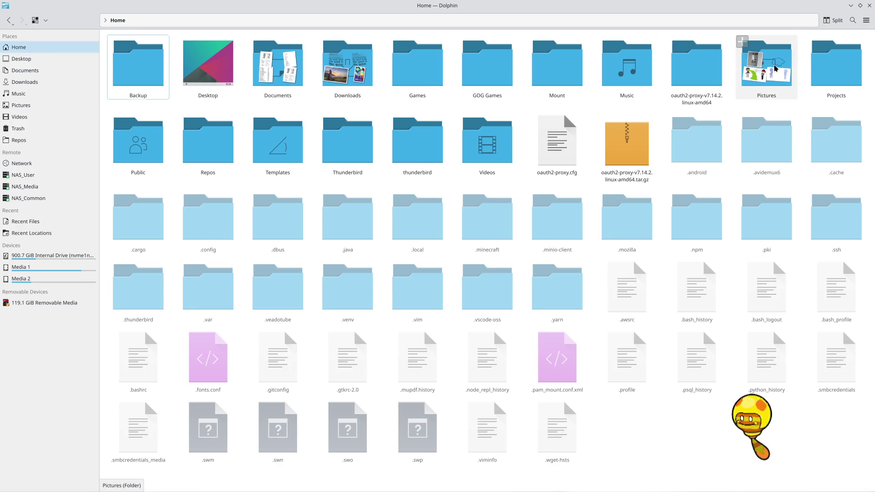
click(776, 69)
click(345, 220)
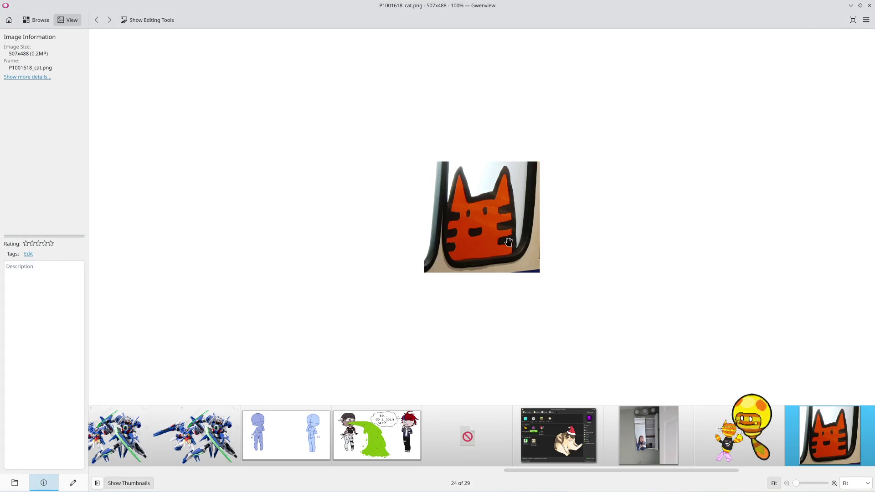
Step: Zoom in and out on the 507×488 cat drawing, then minimize Gwenview
scroll(509, 242, up, 5)
scroll(510, 244, down, 2)
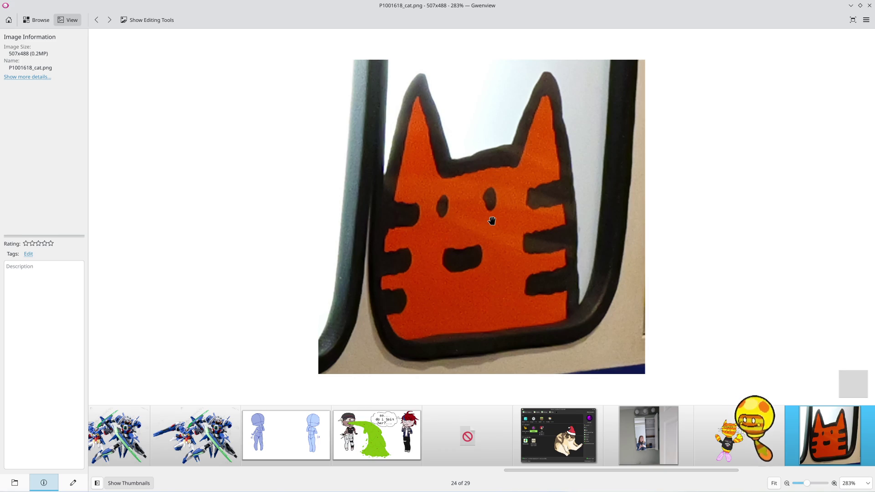
click(850, 5)
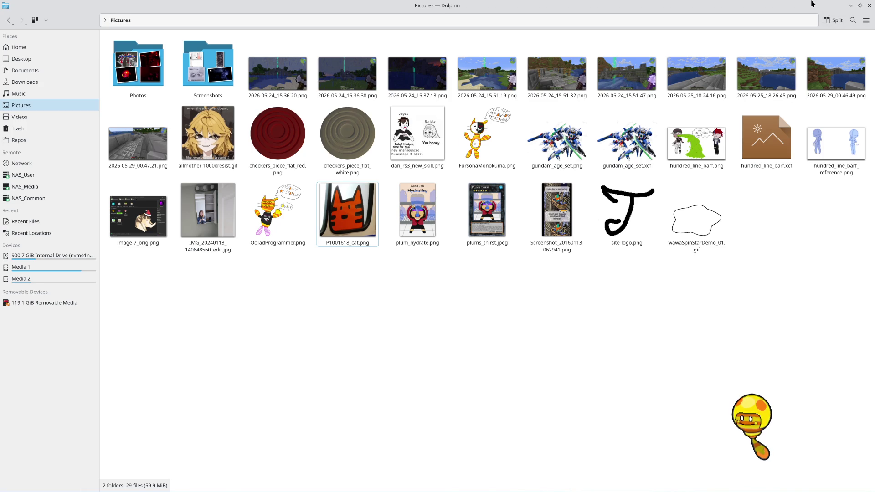
Step: Minimize Dolphin's Pictures window to reveal Discord
click(850, 6)
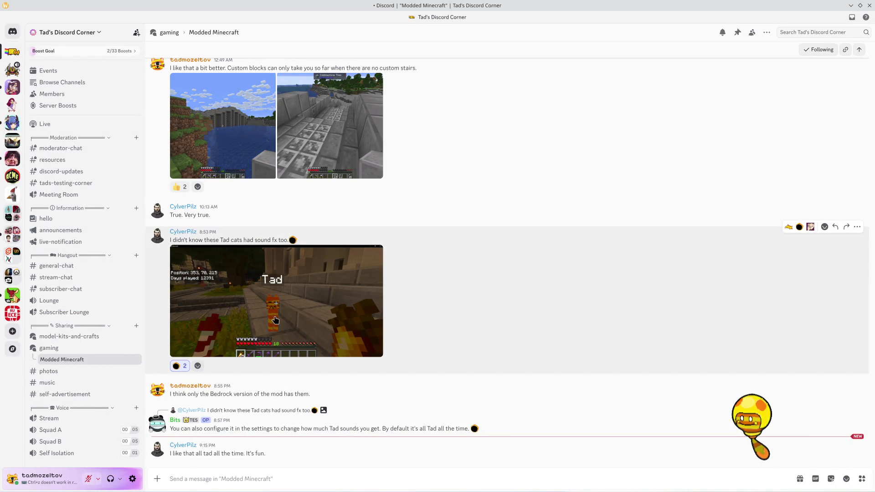
mouse_move(148, 489)
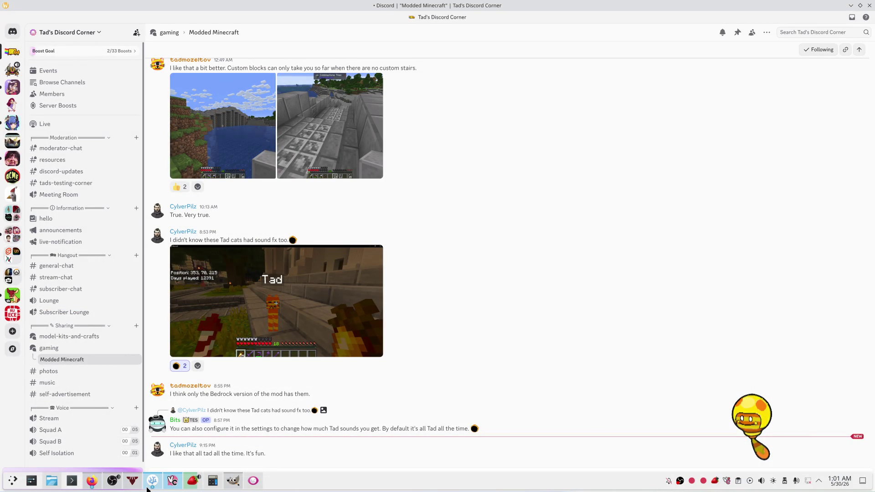
Step: Undo back to the 512×512 LATER TATER drawing and save it as cylver_later_tater.xcf
mouse_move(248, 488)
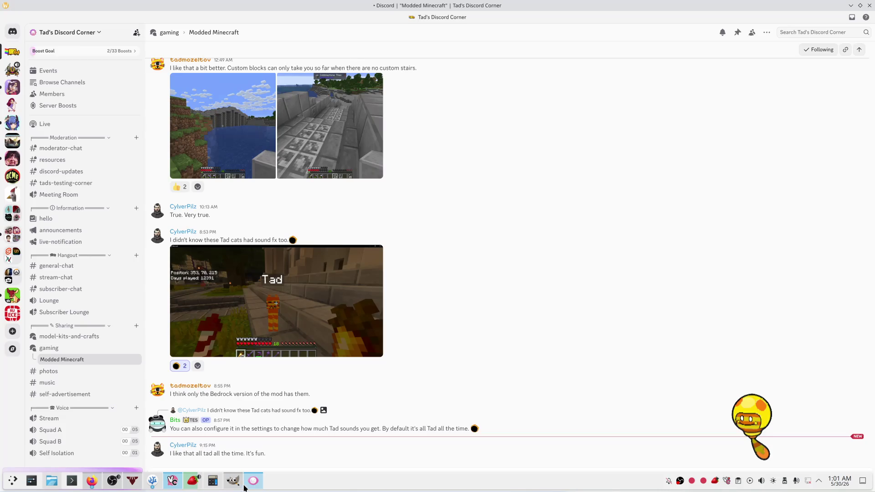
click(237, 487)
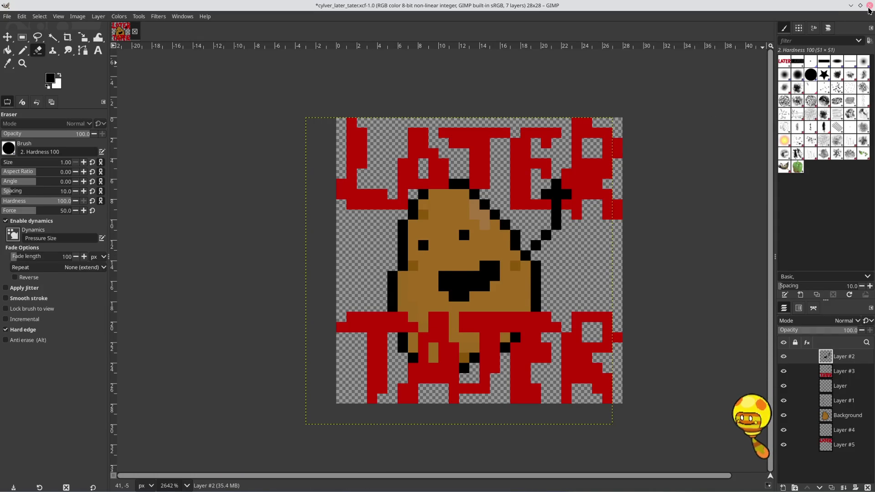
key(ctrl)
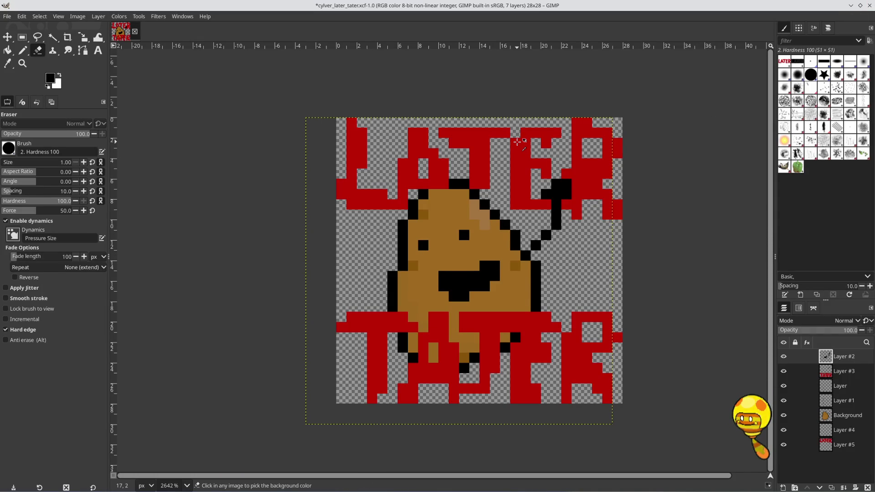
key(ctrl+z)
key(ctrl+z)
key(ctrl+z)
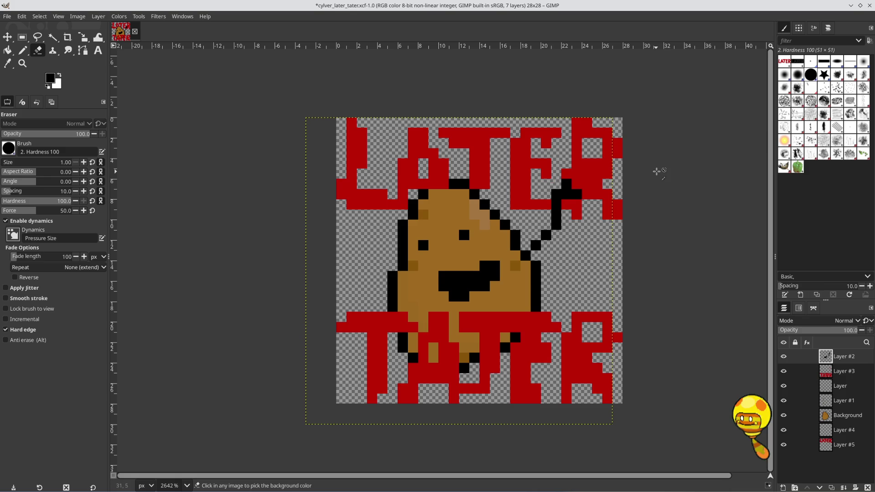
key(ctrl+z)
key(ctrl+z)
key(ctrl+z)
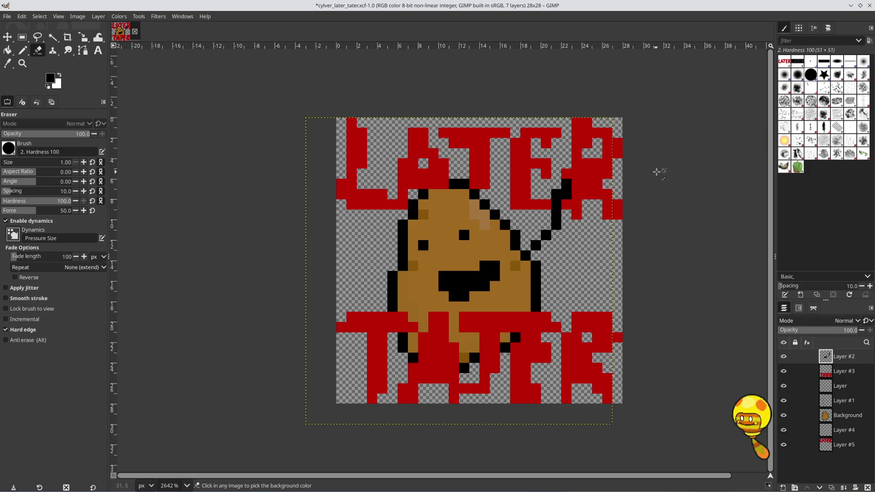
key(ctrl+z)
key(ctrl+z)
key(ctrl+z)
key(ctrl+z)
key(ctrl+z)
key(ctrl+z)
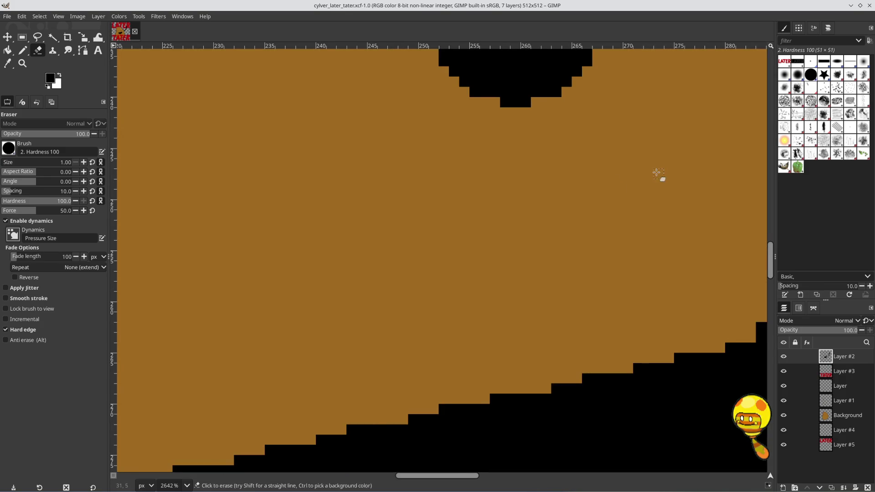
scroll(503, 187, down, 8)
scroll(501, 188, down, 2)
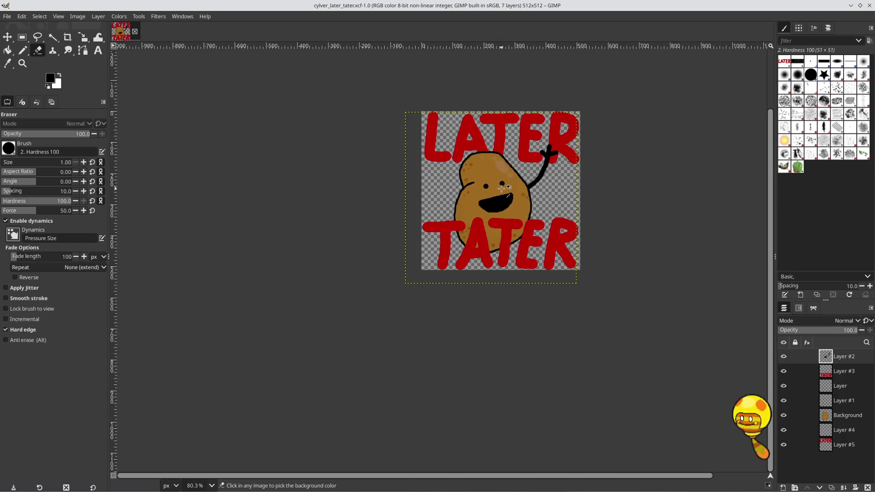
key(ctrl+s)
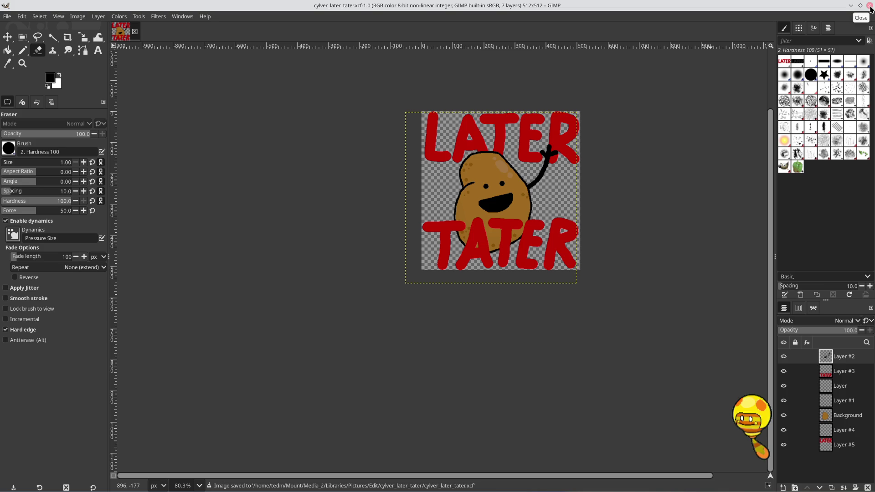
Step: Create a new blank 512×512 image via File > New, then bring the cat viewer forward
click(8, 16)
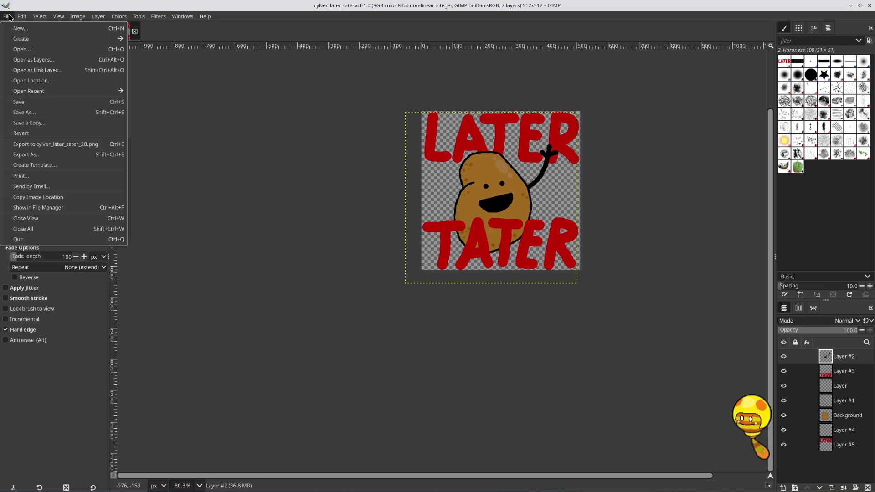
mouse_move(31, 40)
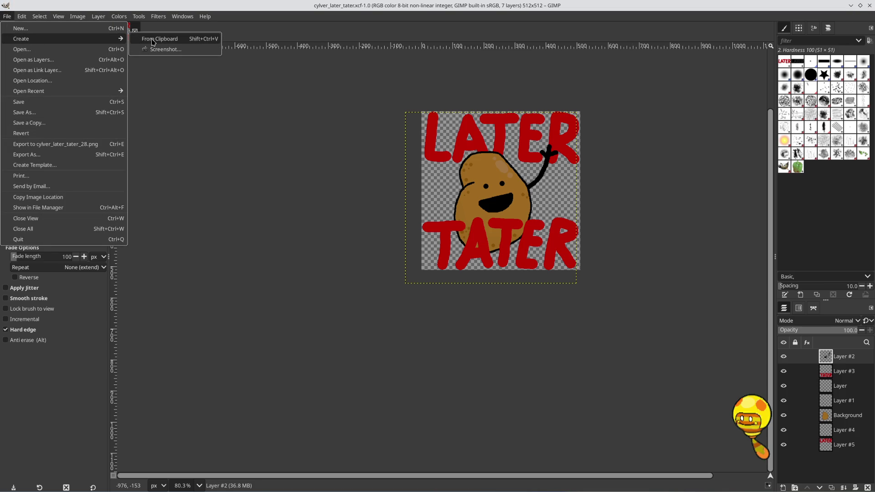
click(80, 31)
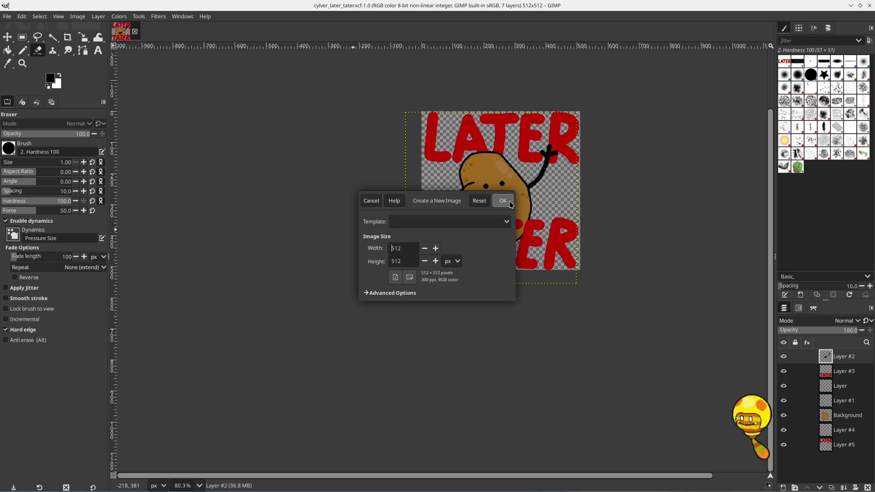
click(508, 203)
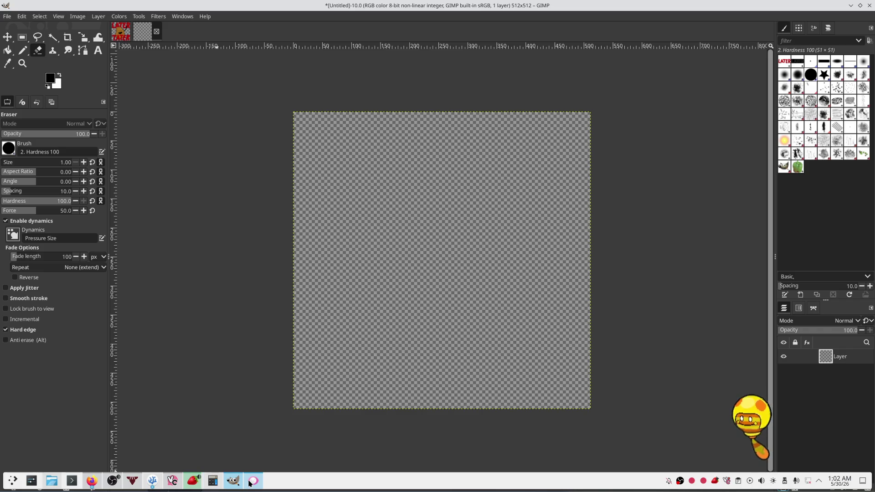
click(254, 483)
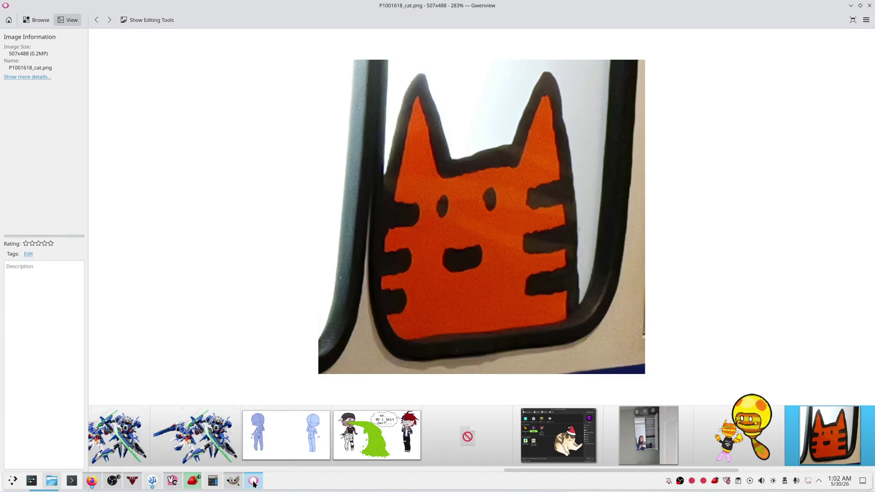
Step: Copy the cat drawing P1001618_cat.png to the clipboard and minimize Gwenview
right_click(564, 171)
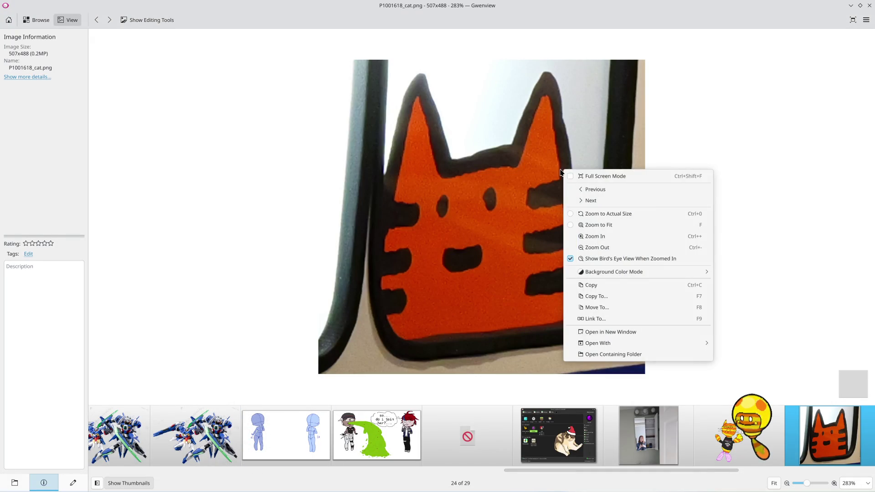
click(613, 285)
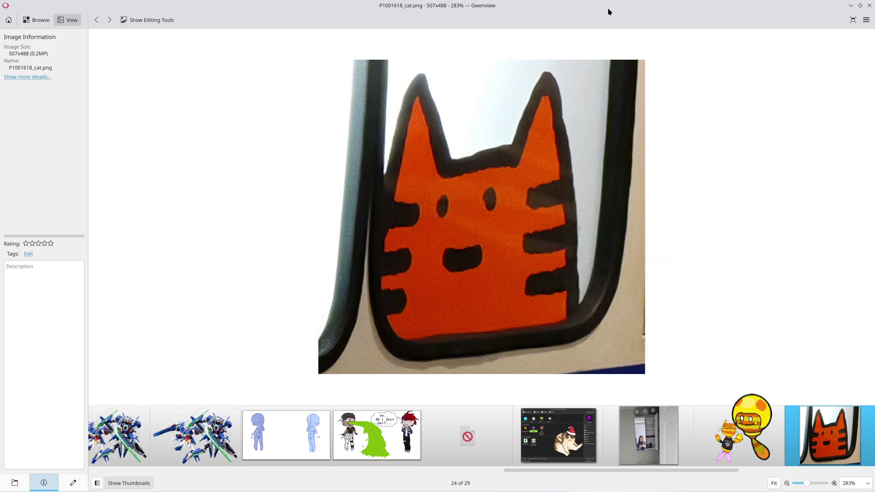
click(609, 12)
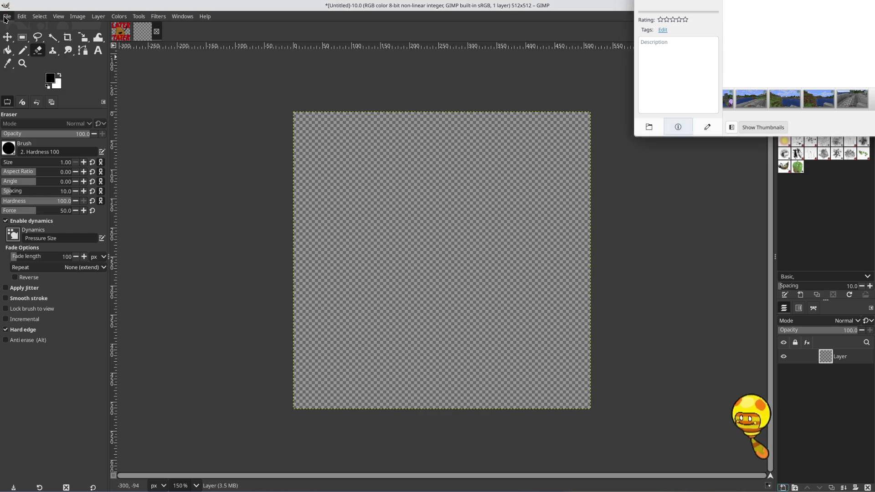
Step: Open the Open Image browser and dismiss it without loading a file
click(7, 18)
click(28, 49)
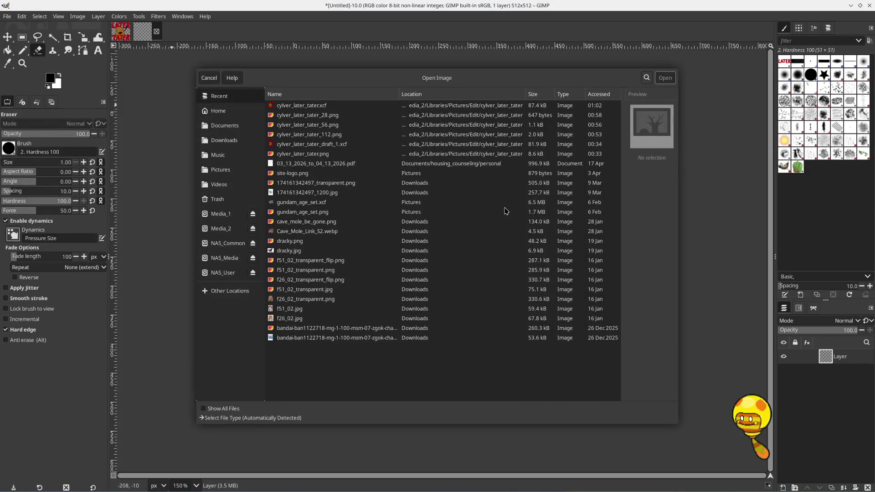
click(209, 78)
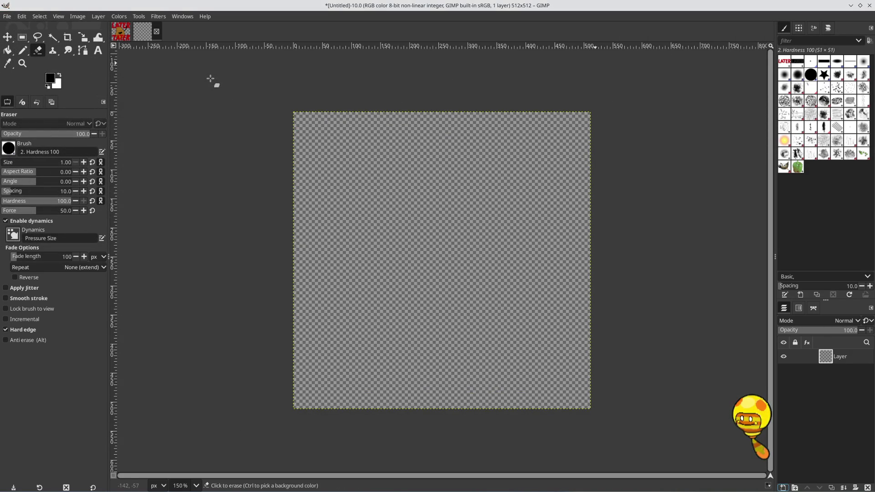
Step: Open Preferences and review the Interface settings, keeping the language at System Language
click(201, 19)
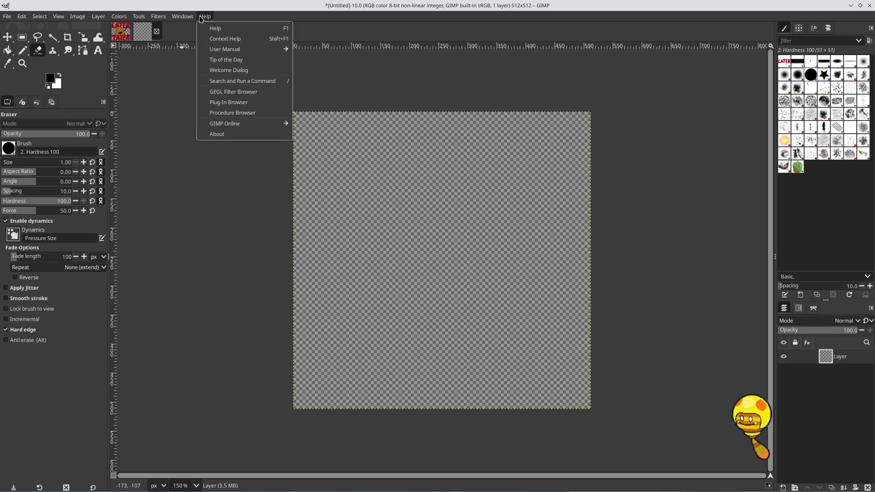
mouse_move(9, 18)
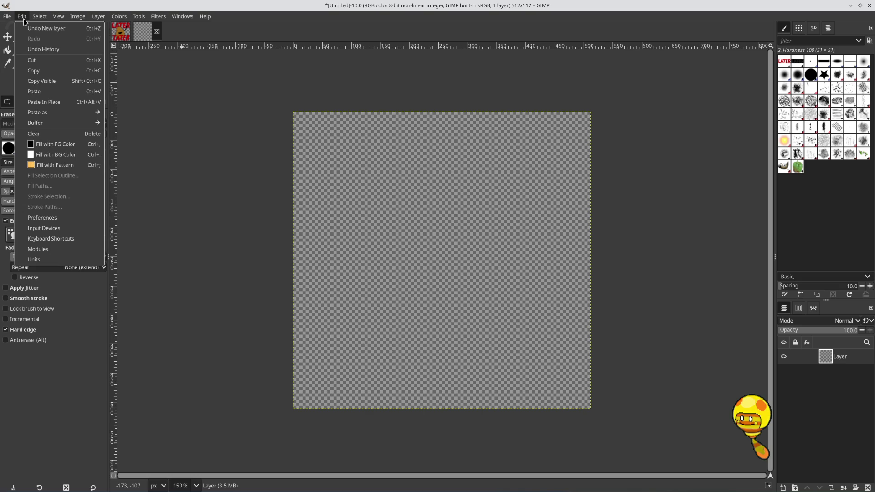
click(54, 222)
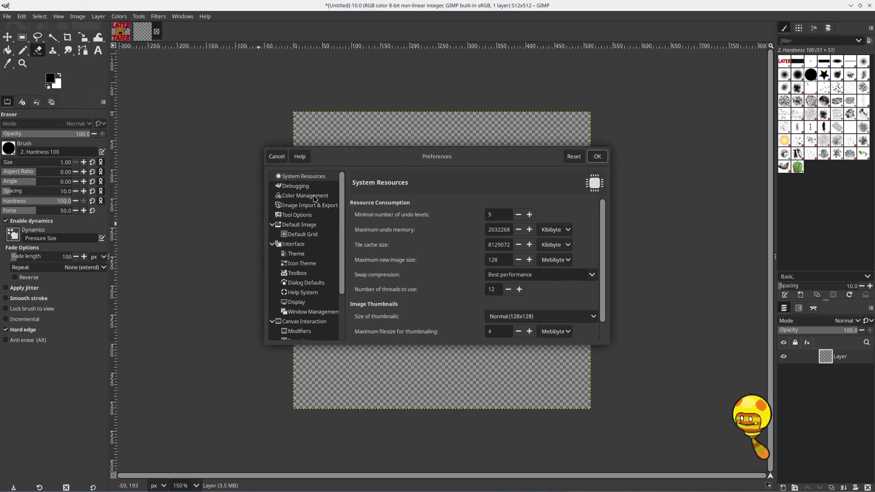
click(300, 246)
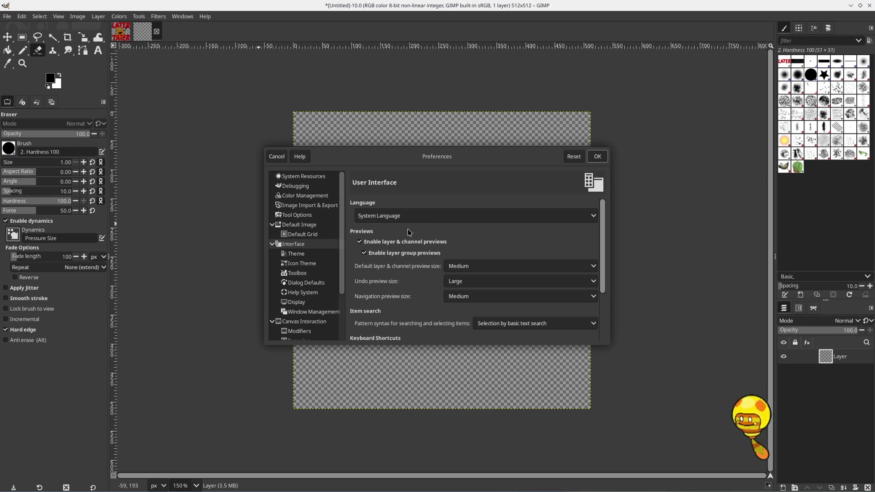
click(512, 219)
click(512, 220)
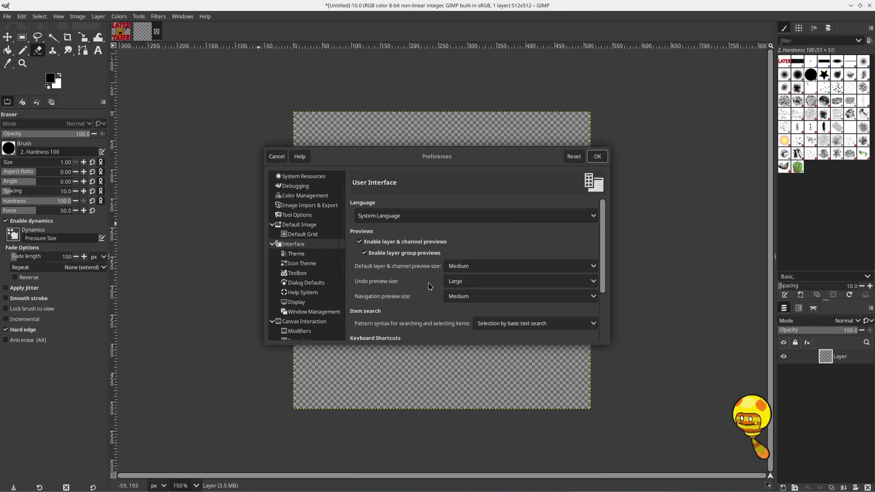
Step: Set the Theme's colour scheme variant to Light Colors and apply the preferences
click(303, 257)
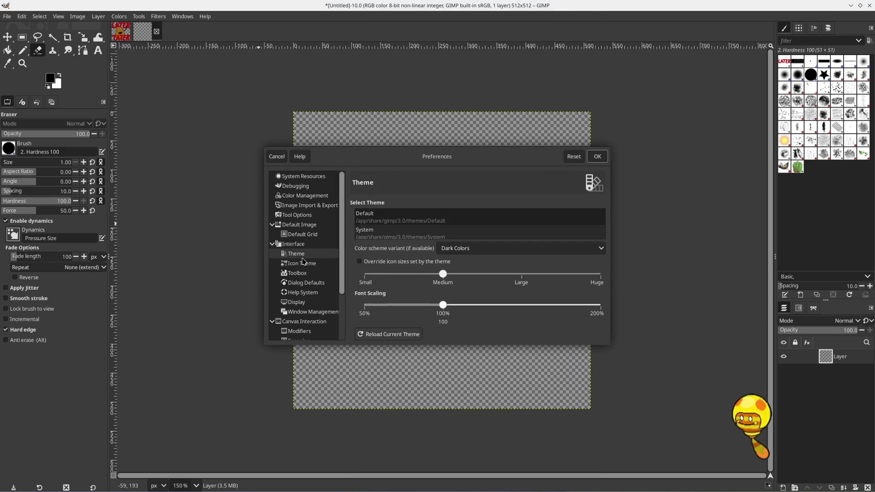
scroll(500, 214, down, 1)
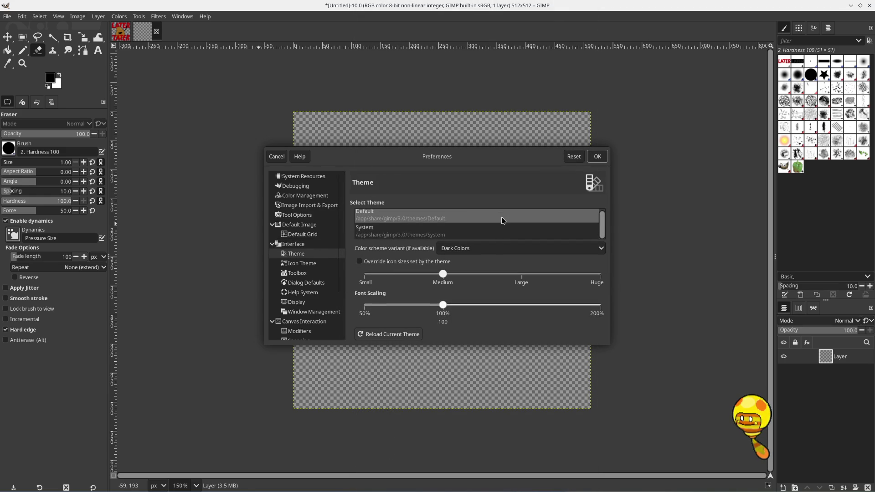
click(544, 248)
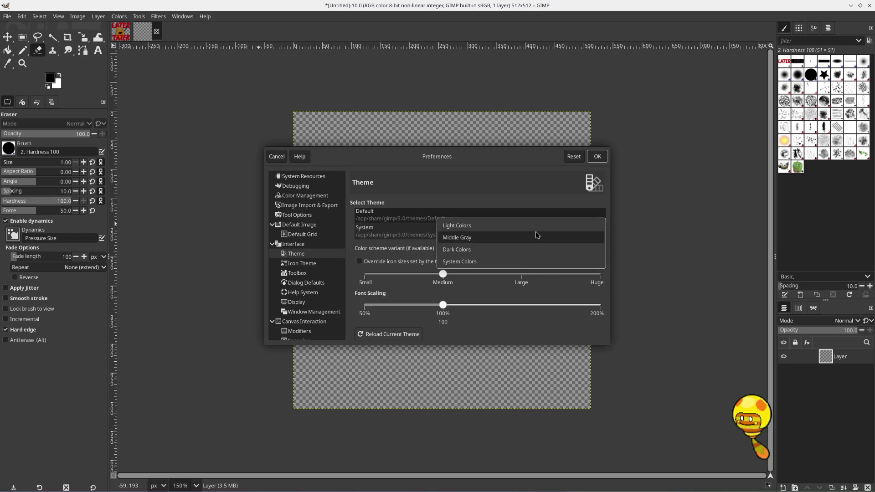
key(Escape)
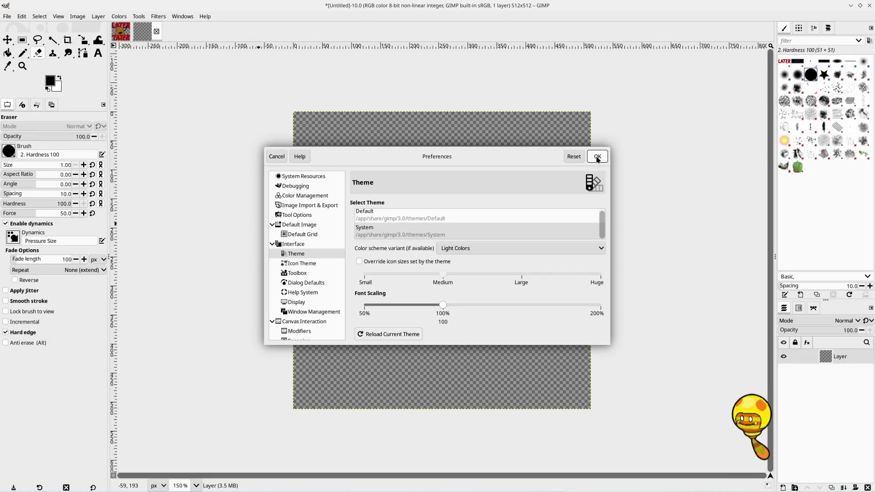
click(597, 157)
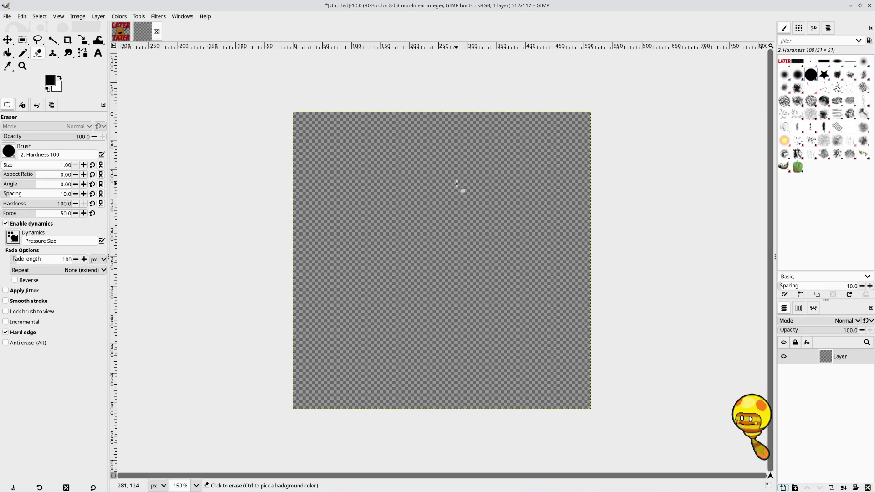
click(7, 16)
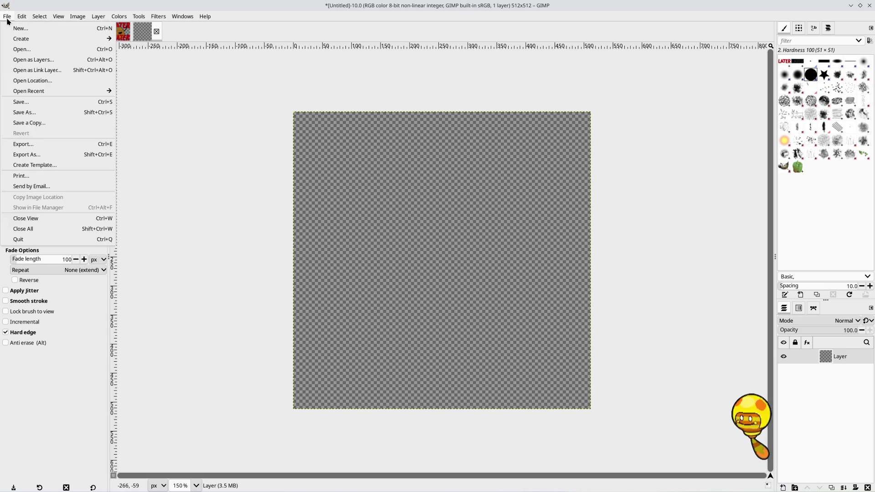
Step: Open P1001618_cat.png from the Pictures folder as a new 507×488 image
click(29, 49)
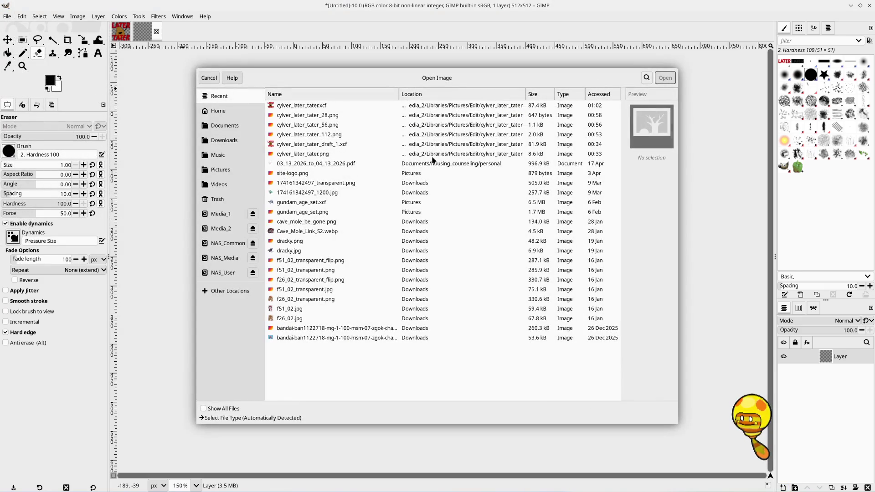
click(223, 169)
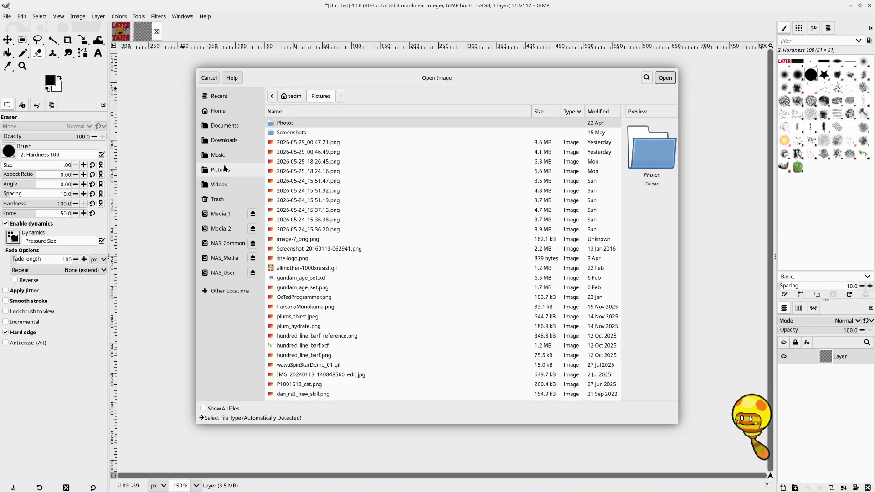
scroll(382, 198, down, 1)
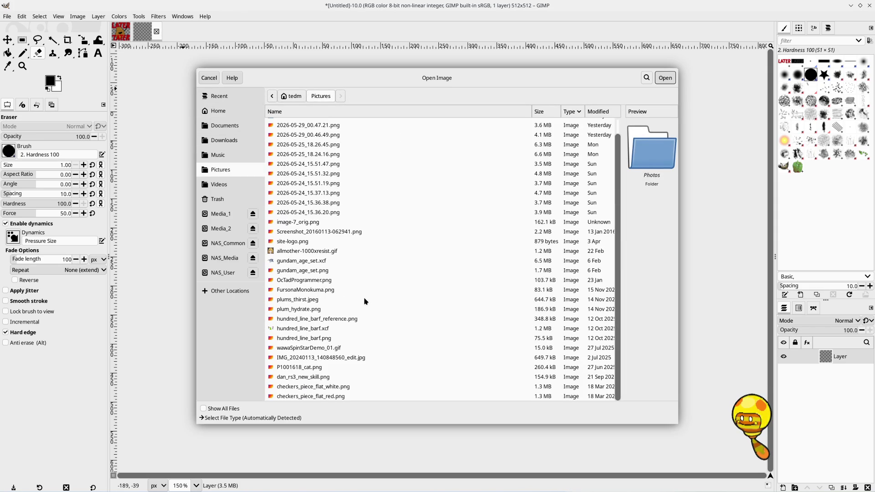
click(345, 359)
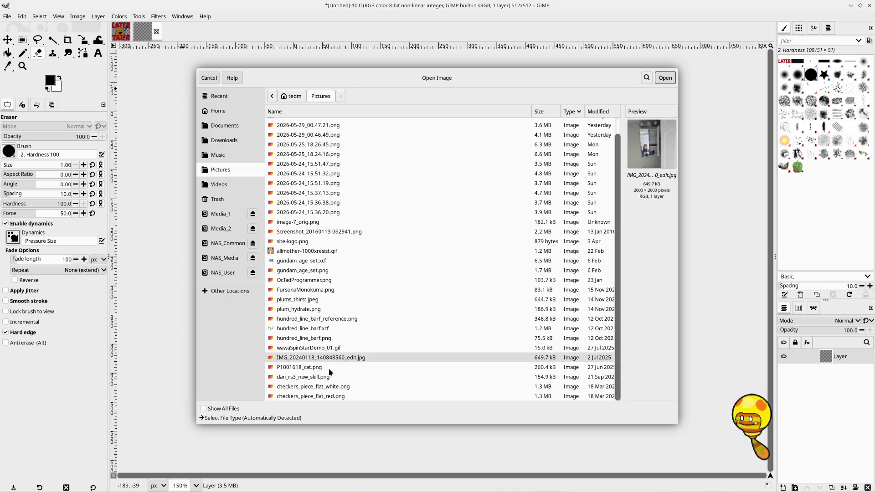
click(330, 370)
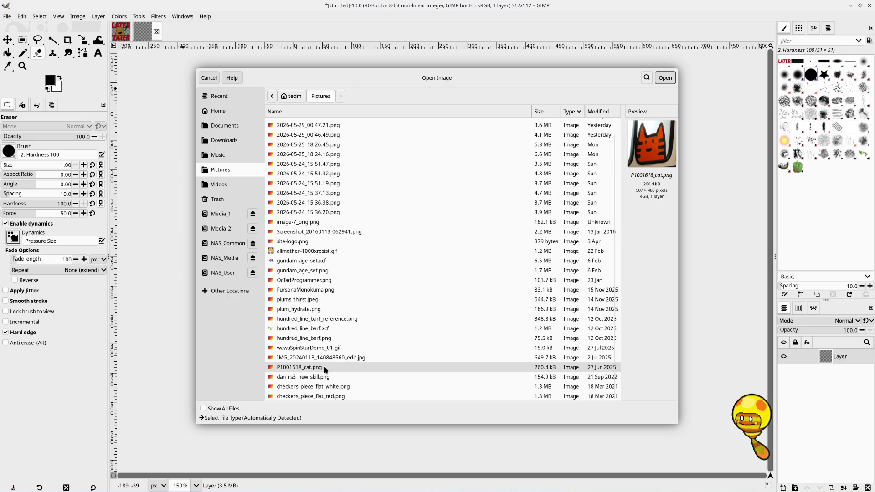
double_click(325, 367)
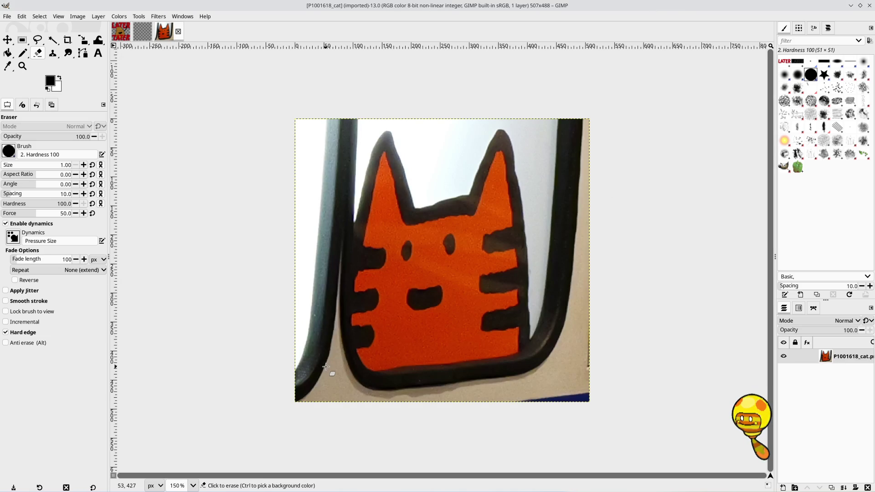
Step: Copy the entire cat image and paste it onto the blank 512×512 Untitled canvas
key(ctrl+a)
key(ctrl+c)
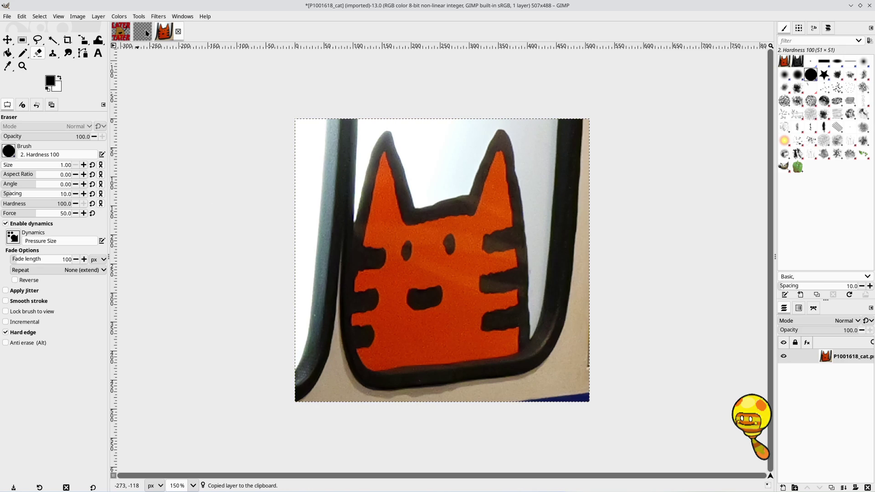
click(147, 33)
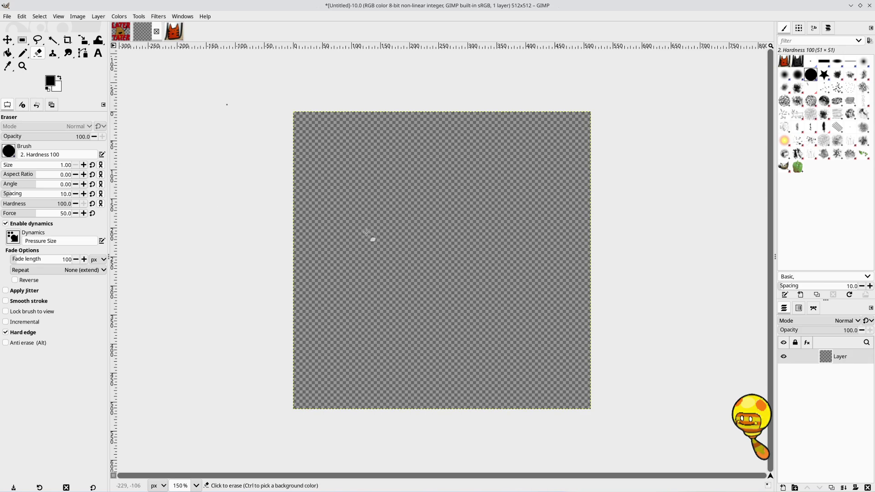
key(ctrl+v)
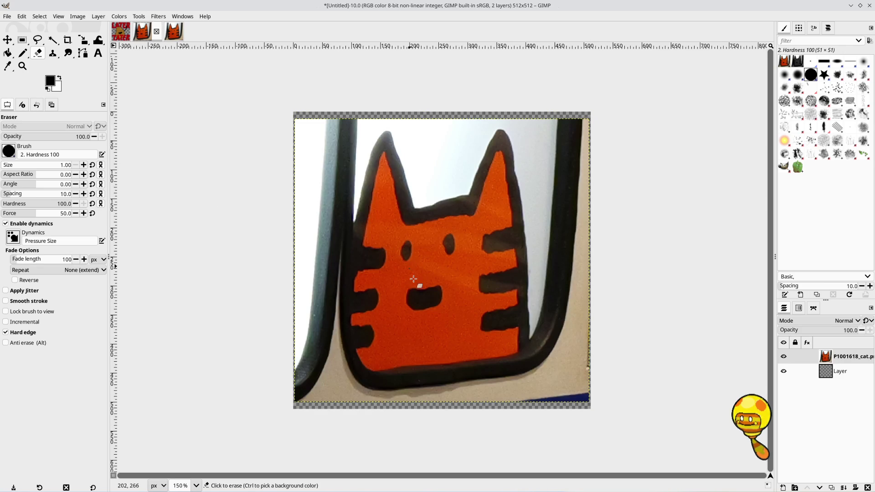
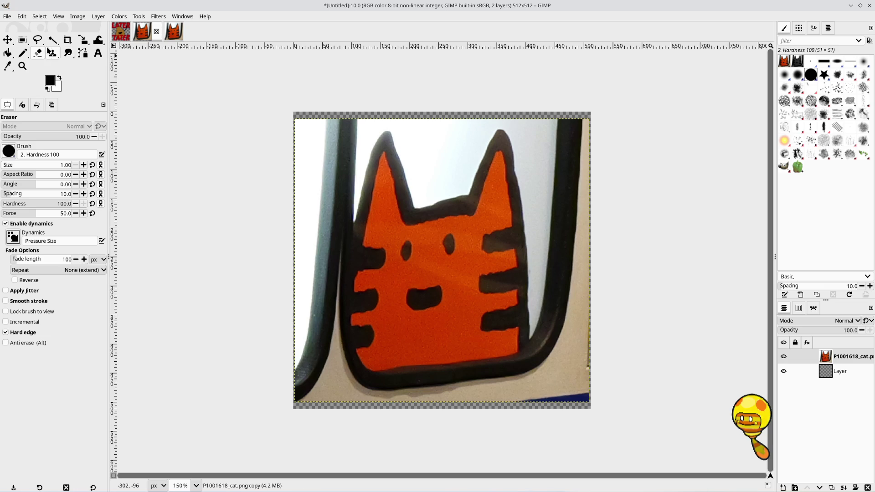
Step: Switch to the Pencil tool at brush size 16 and select the empty drawing layer
click(22, 53)
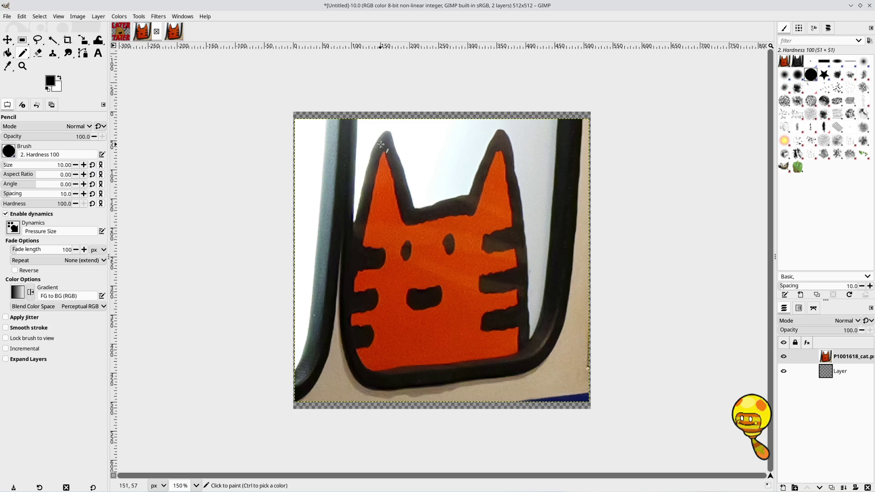
click(75, 164)
click(84, 165)
click(849, 373)
Step: Raise the blank layer above the photo and trace the cat's left and right sides in black
click(808, 487)
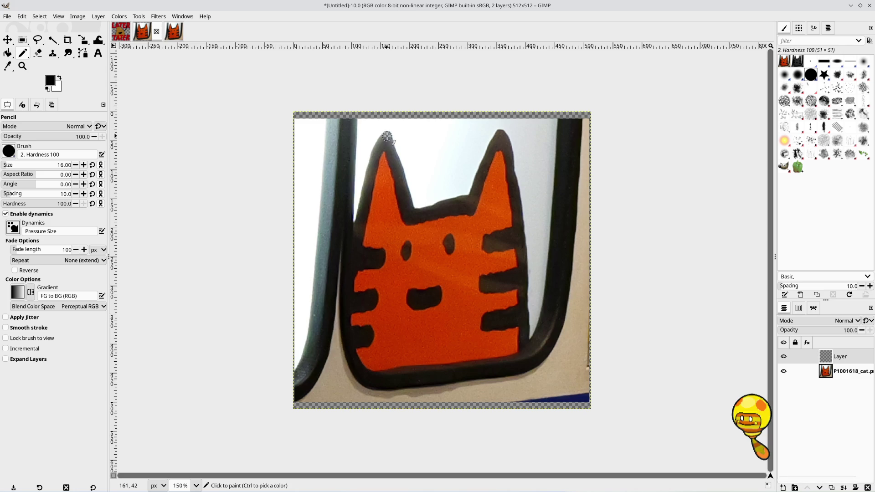
mouse_move(385, 136)
mouse_down()
mouse_move(364, 200)
mouse_move(350, 355)
mouse_move(371, 373)
mouse_move(489, 366)
mouse_move(520, 353)
mouse_move(525, 322)
mouse_up()
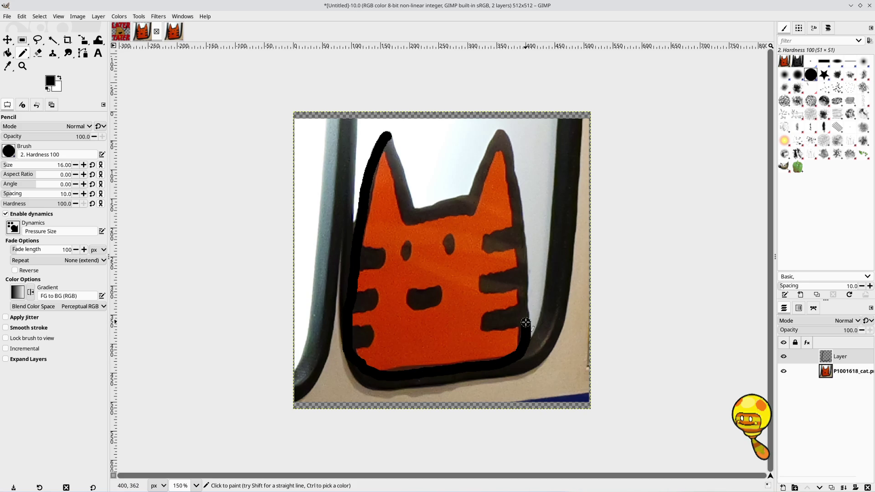
drag(500, 134, 526, 327)
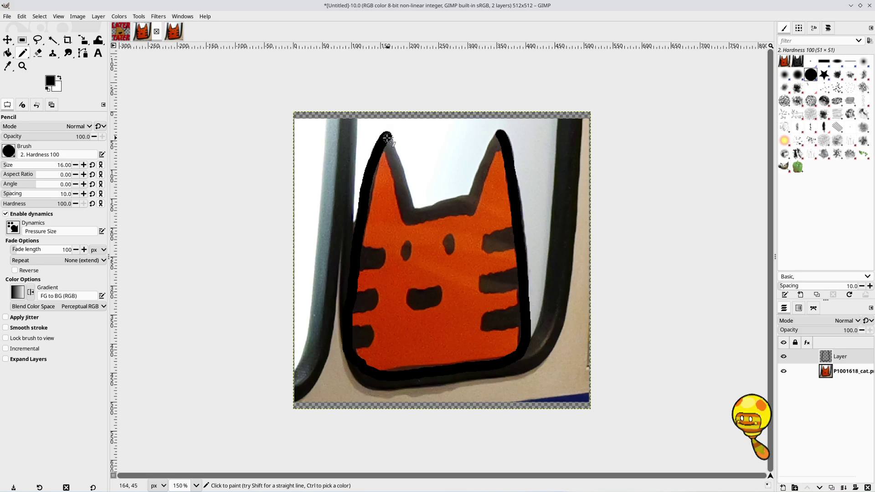
Step: Outline both ears' inner edges and the head top between them, redoing one bad stroke
drag(386, 138, 407, 218)
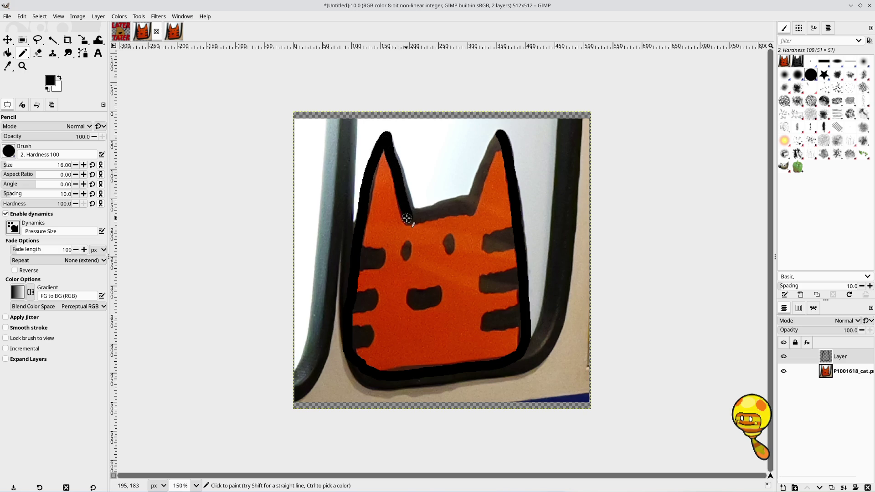
key(ctrl+z)
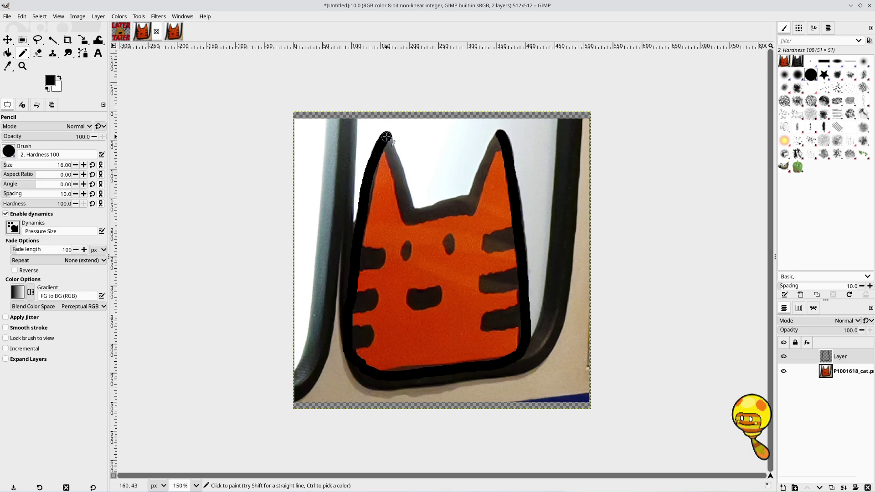
drag(386, 137, 410, 214)
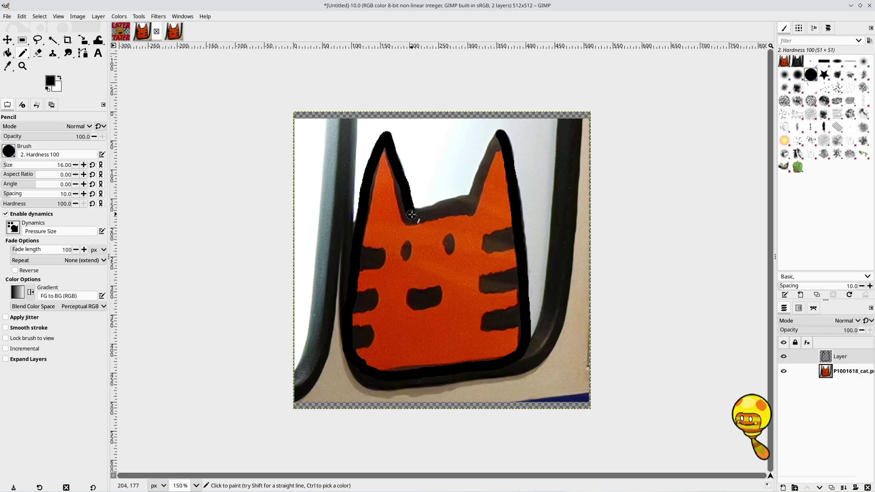
drag(428, 211, 466, 200)
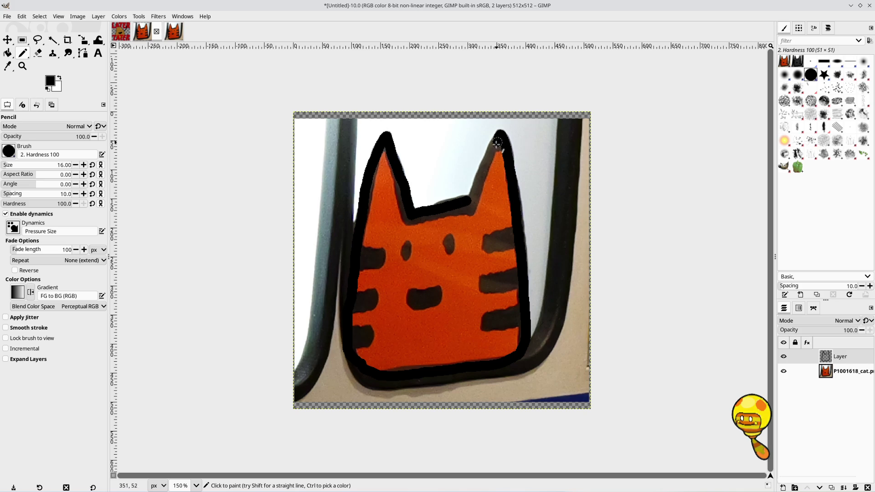
drag(497, 138, 472, 197)
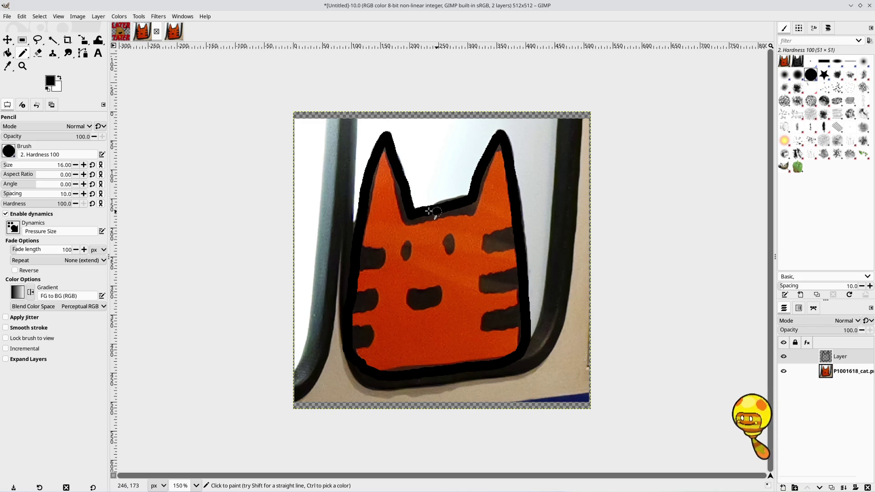
ctrl+scroll(410, 220, up, 5)
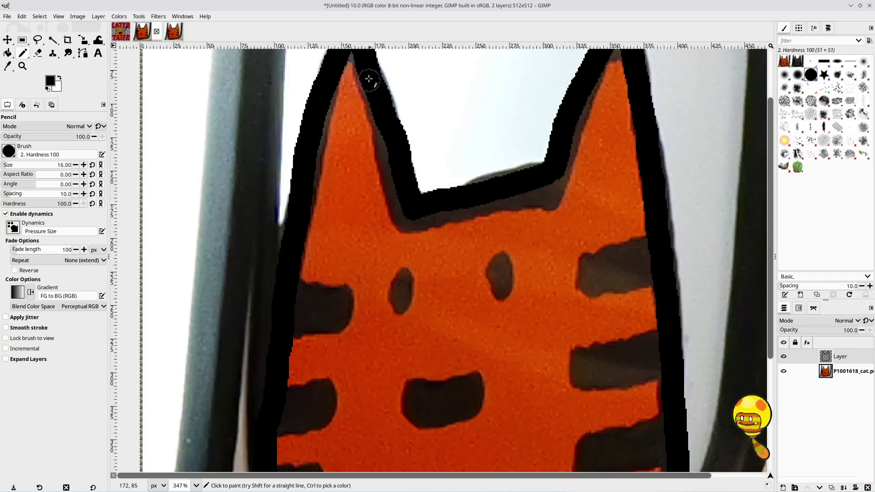
Step: Paint black over the grey strips along both ears' inner edges and the right ear tip, undoing the notch stroke
scroll(369, 79, down, 1)
scroll(367, 78, up, 2)
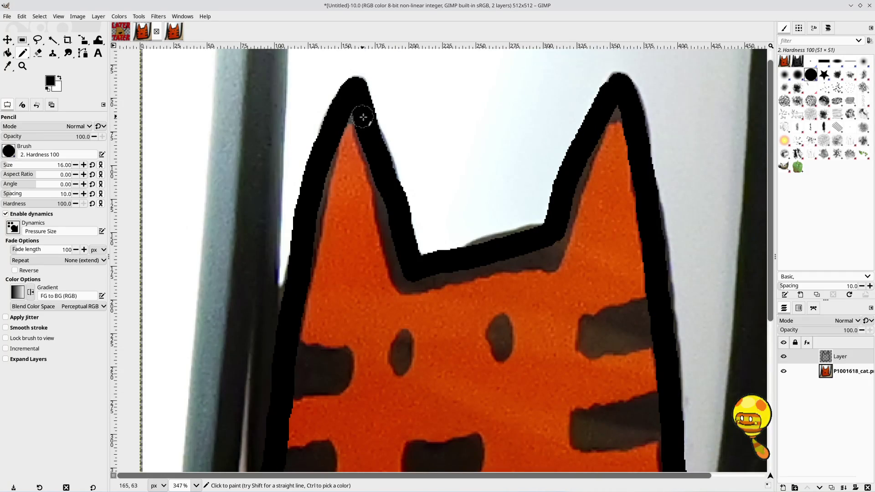
drag(359, 110, 405, 282)
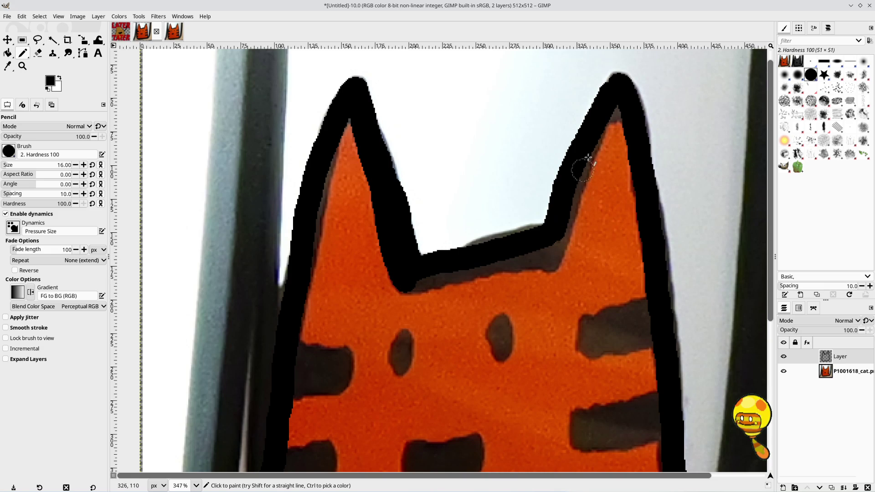
click(614, 111)
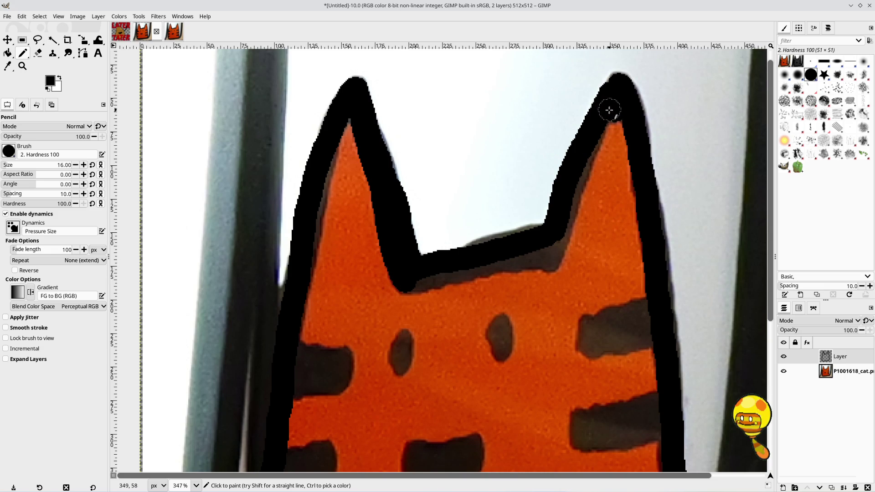
mouse_move(599, 123)
mouse_down()
mouse_move(549, 260)
mouse_move(562, 230)
mouse_up()
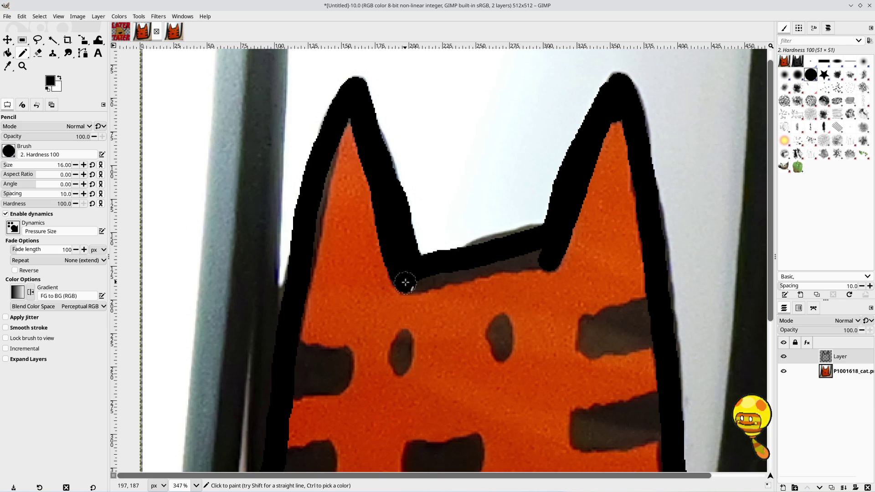
mouse_move(406, 283)
mouse_down()
mouse_move(537, 255)
mouse_move(537, 234)
mouse_move(474, 254)
mouse_up()
key(ctrl+z)
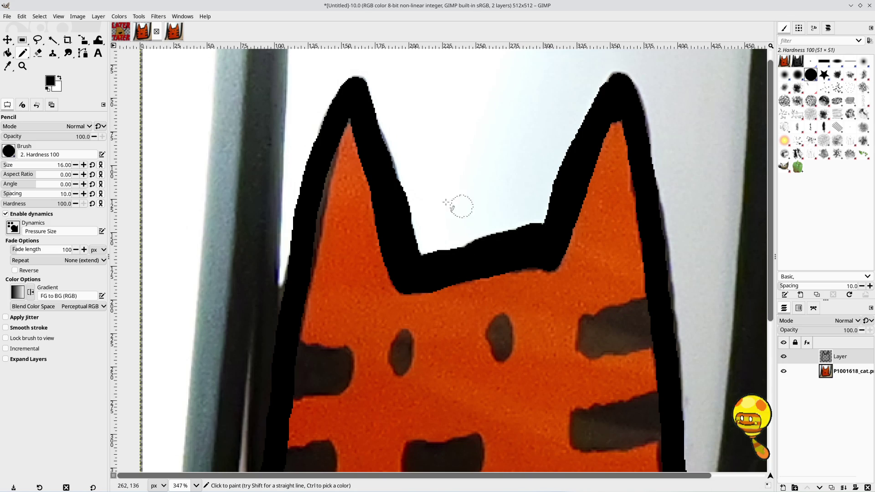
ctrl+scroll(449, 201, down, 4)
ctrl+scroll(449, 201, down, 1)
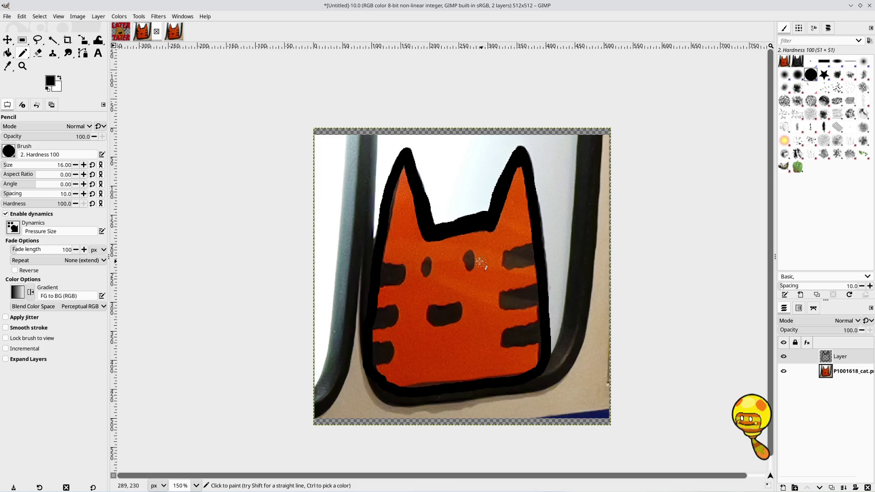
ctrl+scroll(481, 262, up, 6)
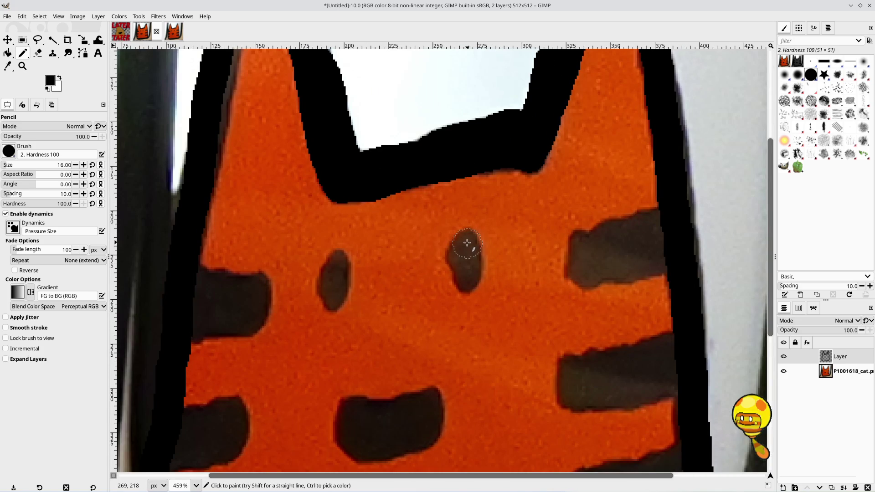
Step: Fill the right eye solid black after undoing a messy first attempt
mouse_move(466, 245)
mouse_down()
mouse_move(466, 278)
mouse_move(468, 252)
mouse_up()
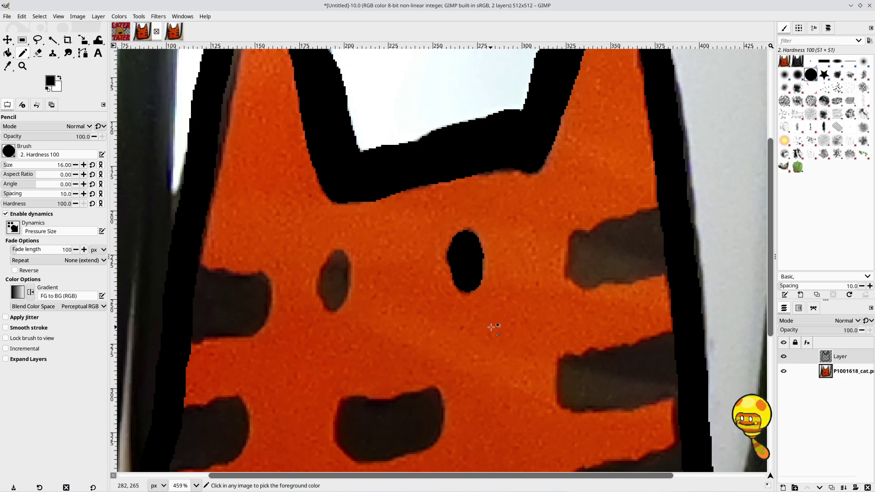
key(ctrl+z)
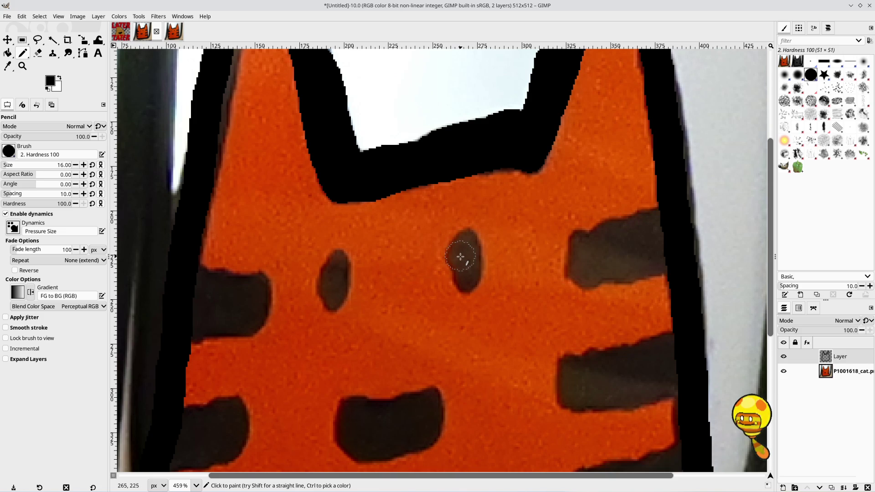
click(460, 256)
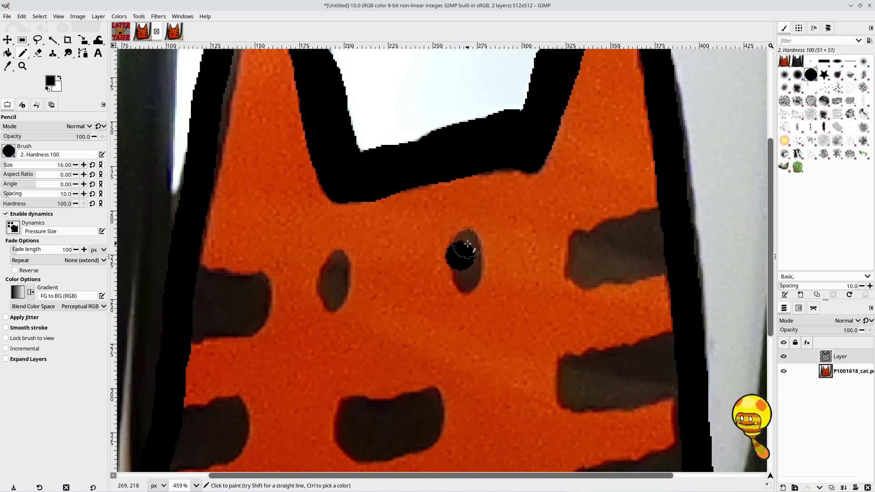
click(467, 245)
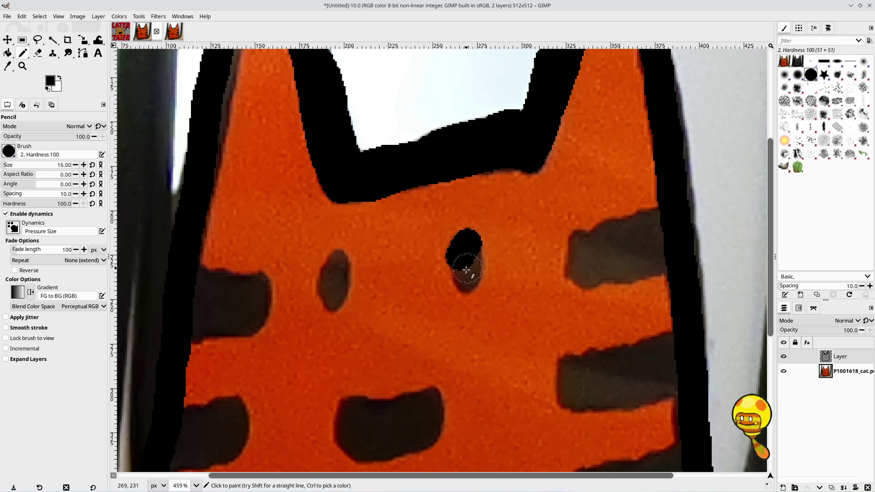
click(466, 278)
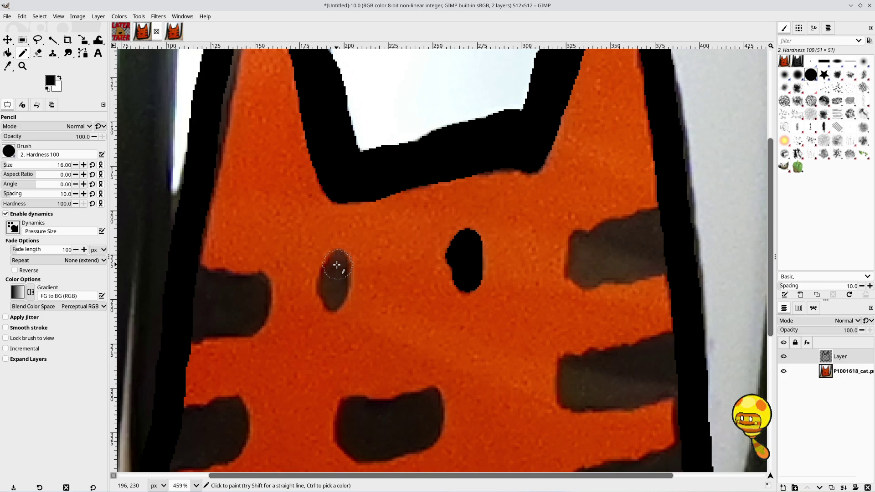
Step: Fill the left eye solid black, covering the last orange gap
click(336, 265)
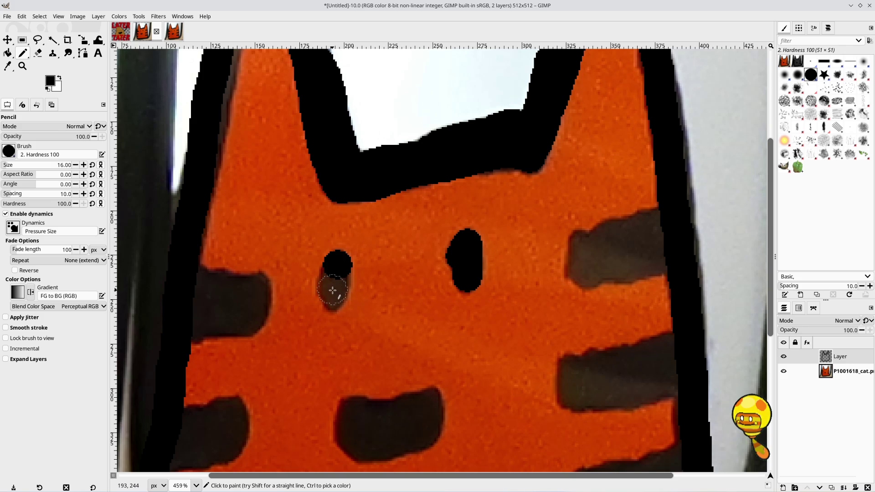
drag(334, 290, 334, 295)
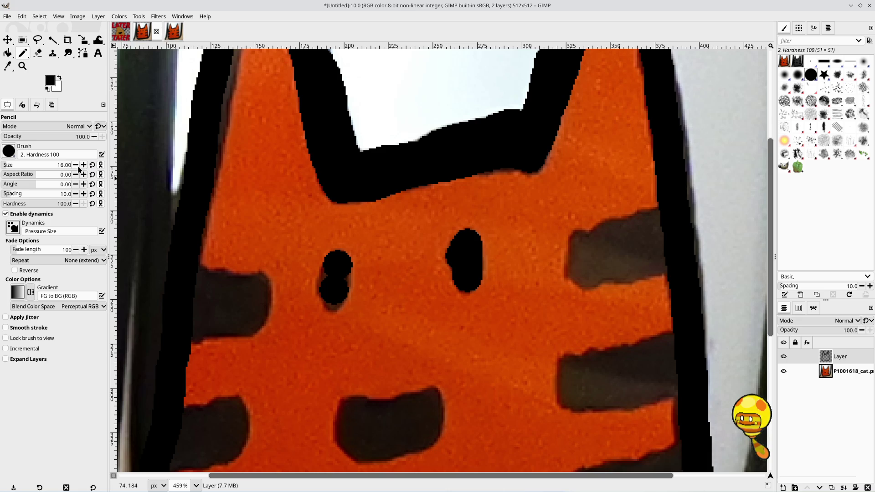
click(333, 298)
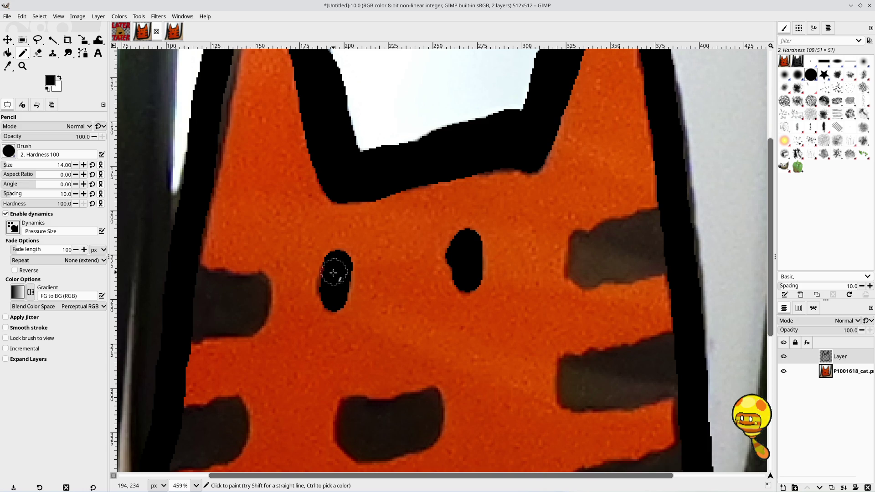
scroll(334, 302, down, 3)
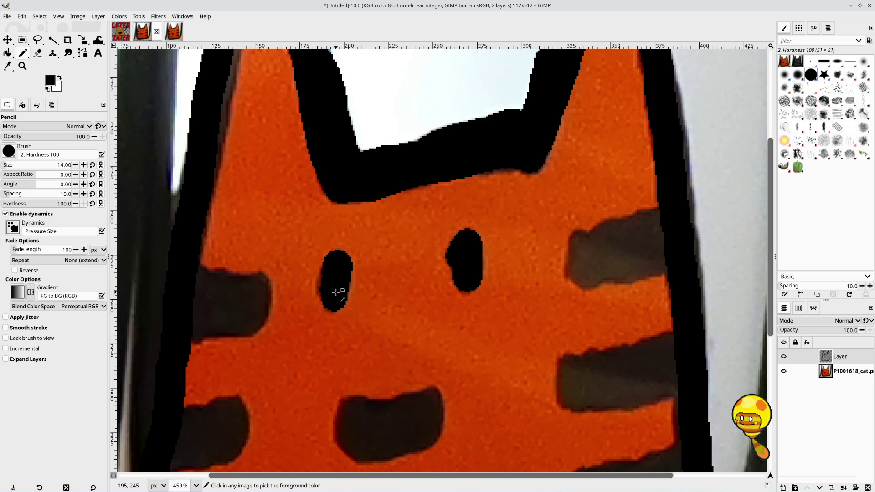
Step: Paint the cat's mouth solid black and hide the cat photo layer
scroll(310, 348, down, 2)
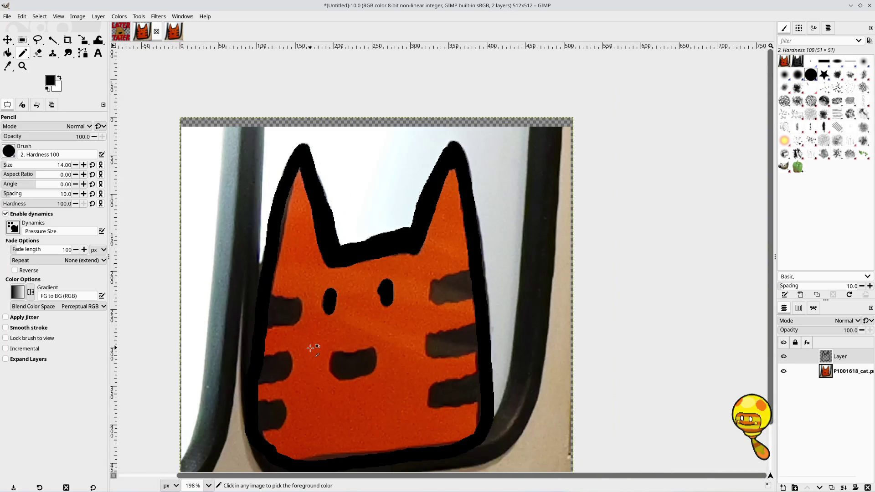
scroll(310, 348, up, 4)
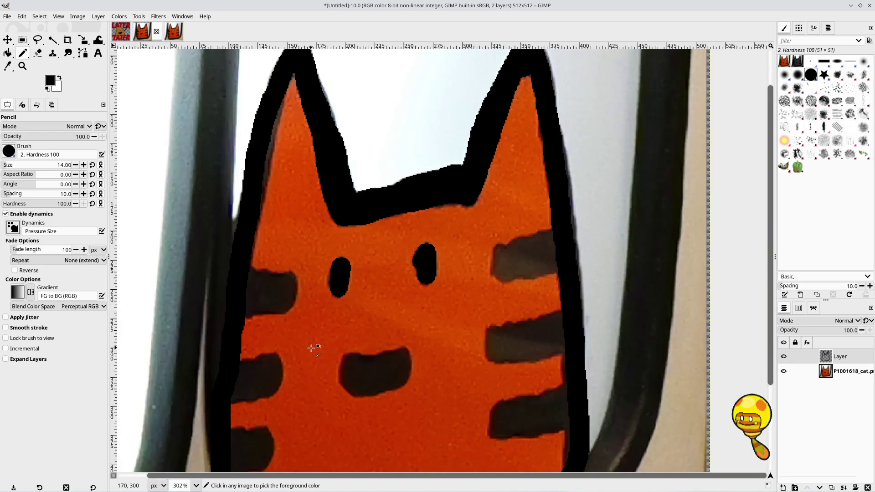
scroll(357, 363, up, 4)
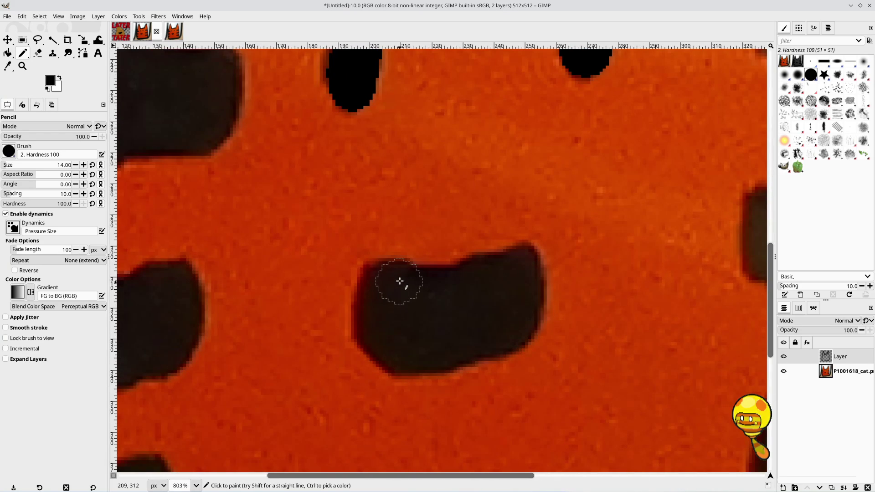
click(394, 280)
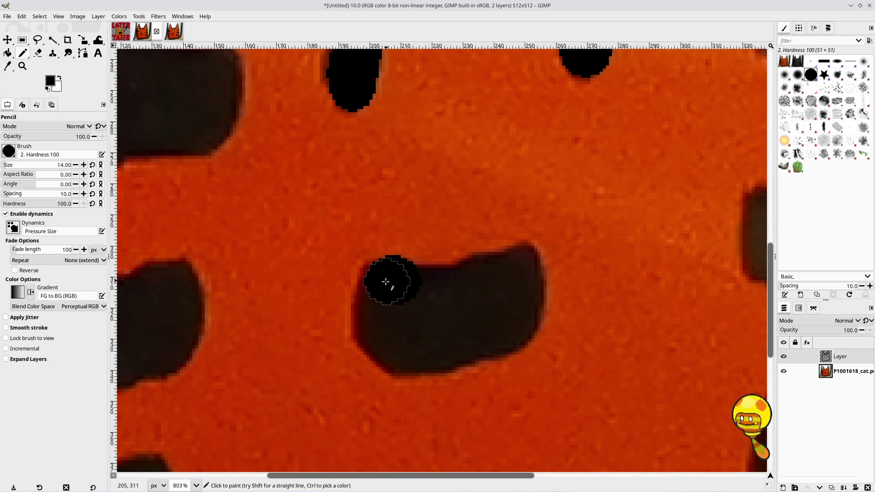
mouse_move(385, 281)
mouse_down()
mouse_move(373, 307)
mouse_move(377, 333)
mouse_move(408, 353)
mouse_move(517, 325)
mouse_move(524, 284)
mouse_move(519, 266)
mouse_move(498, 279)
mouse_move(409, 294)
mouse_move(400, 313)
mouse_move(506, 307)
mouse_up()
scroll(285, 348, down, 8)
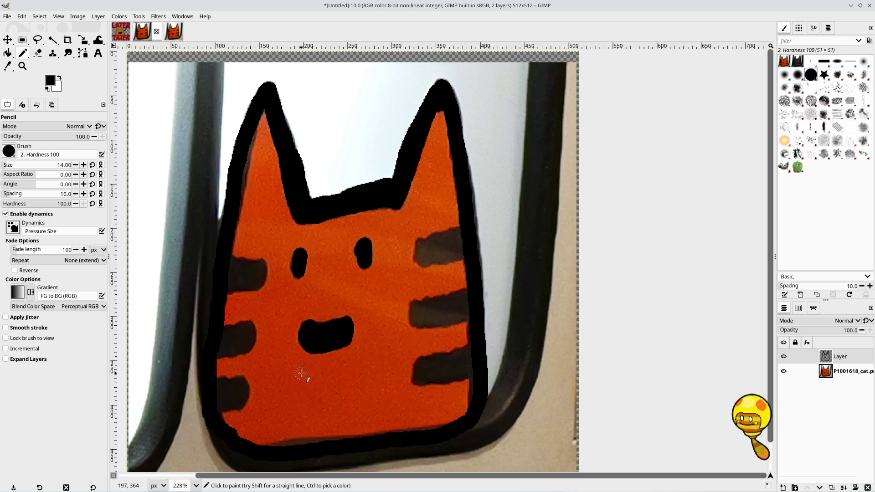
click(784, 371)
Step: Toggle the P1001618_cat layer on and off to compare the line art, leave it visible, and add a new layer
click(783, 370)
click(784, 370)
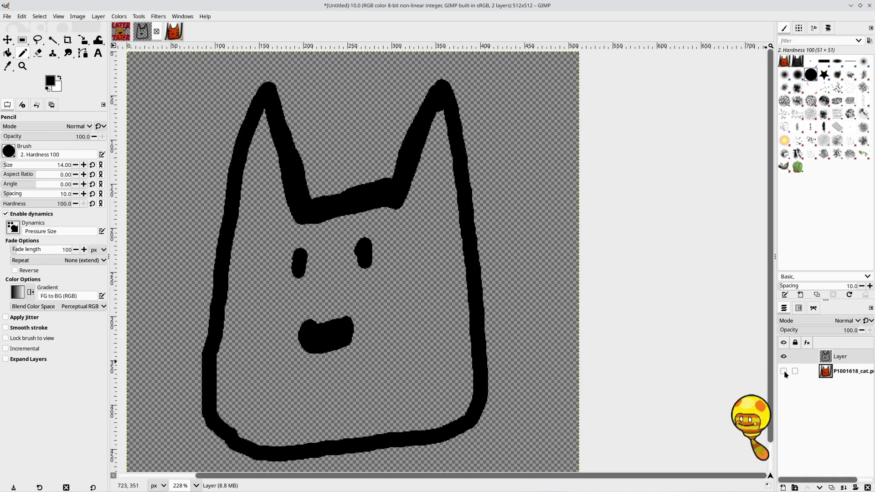
scroll(524, 307, down, 4)
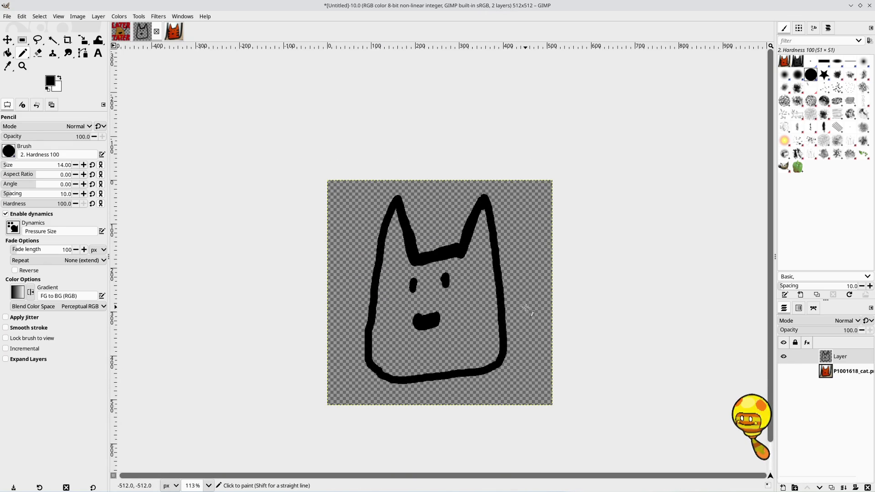
scroll(526, 309, up, 2)
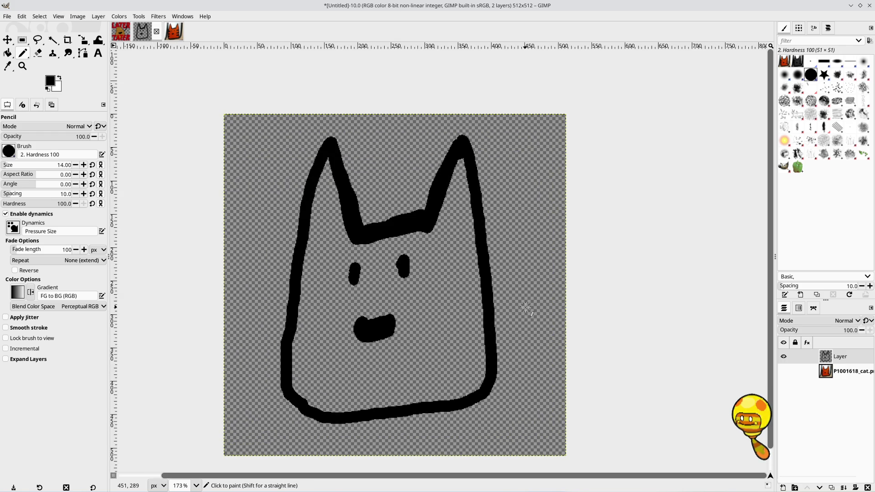
click(784, 370)
click(784, 370)
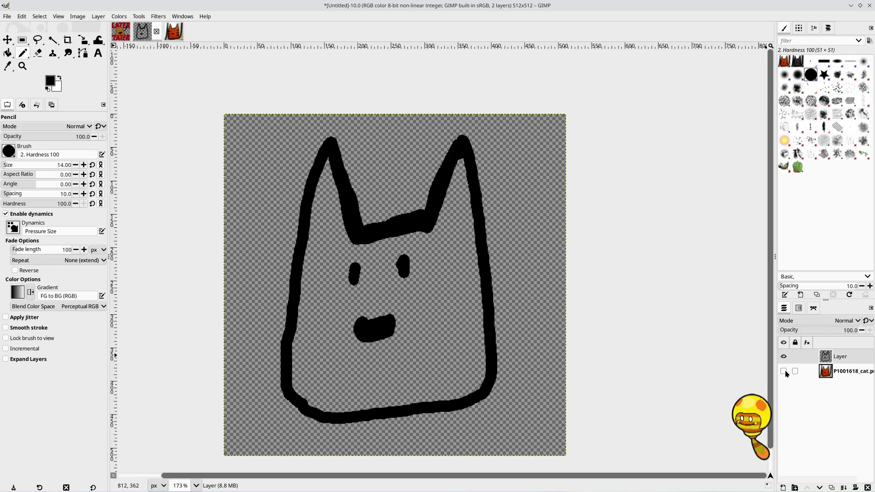
click(784, 372)
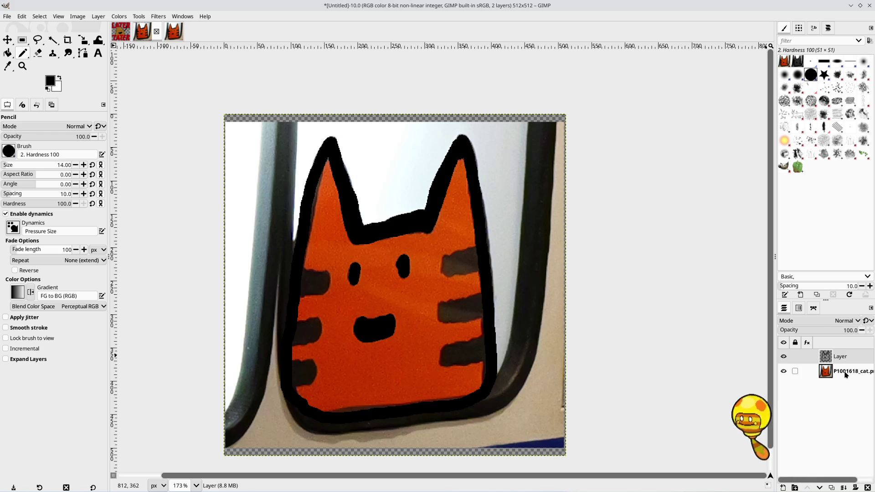
click(783, 487)
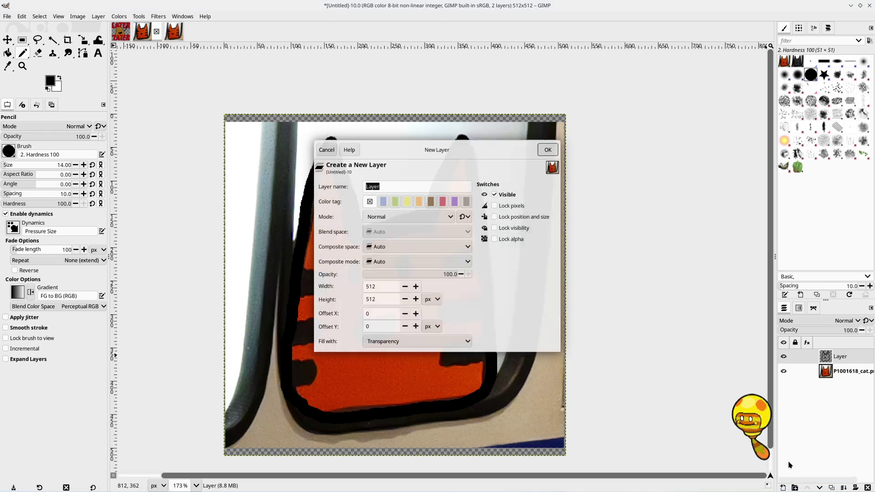
Step: Create transparent Layer #1 and paint the upper and middle right-side stripes black
click(546, 151)
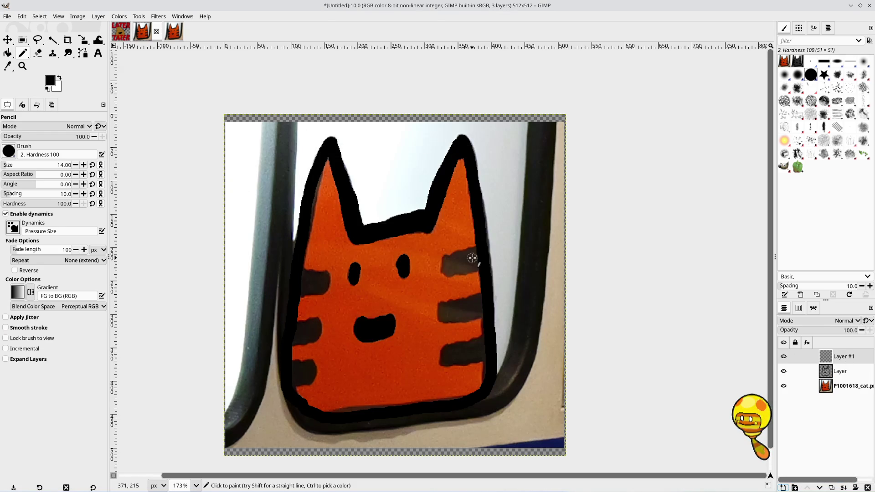
ctrl+scroll(472, 258, up, 3)
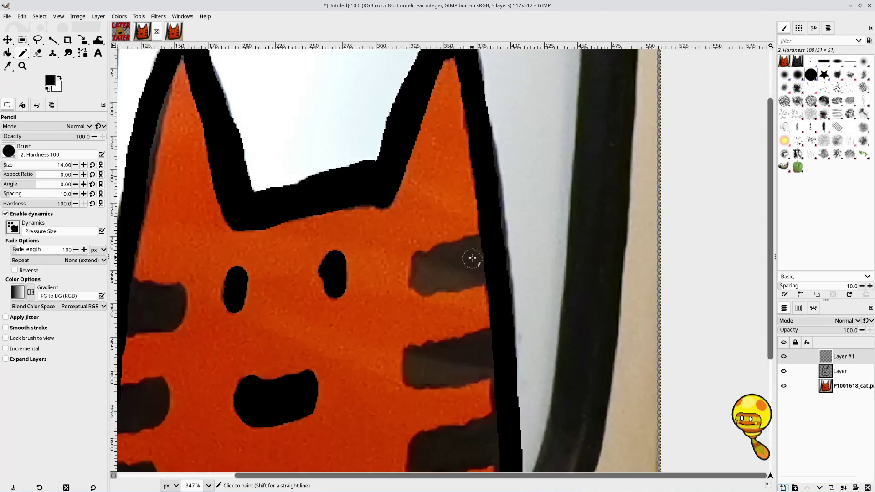
ctrl+scroll(472, 257, up, 1)
mouse_move(481, 241)
mouse_down()
mouse_move(424, 260)
mouse_move(409, 282)
mouse_up()
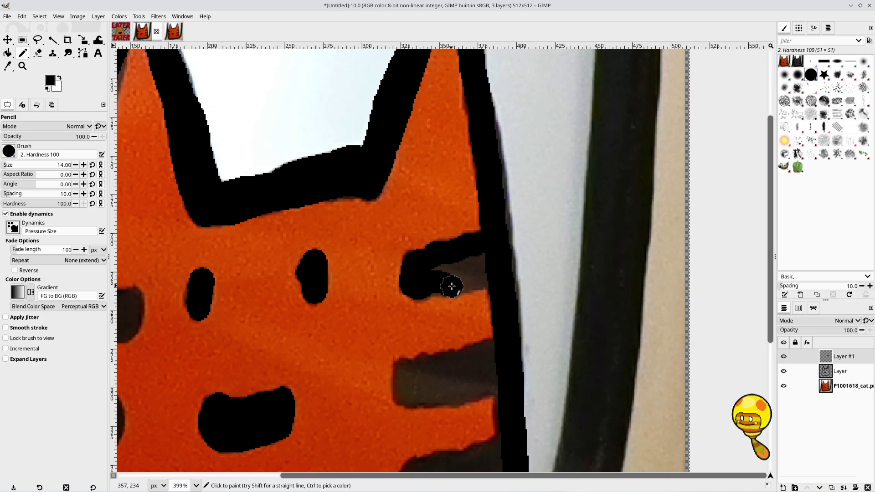
mouse_move(456, 286)
mouse_down()
mouse_move(487, 273)
mouse_move(436, 269)
mouse_up()
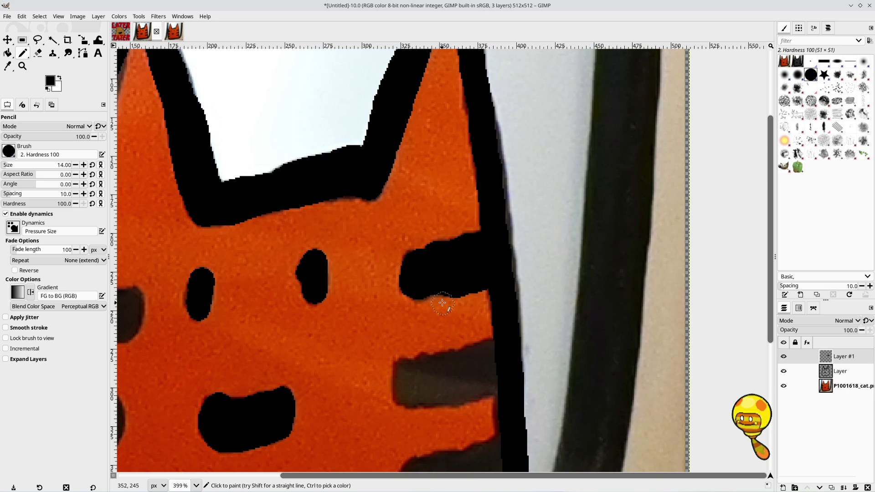
scroll(440, 325, down, 3)
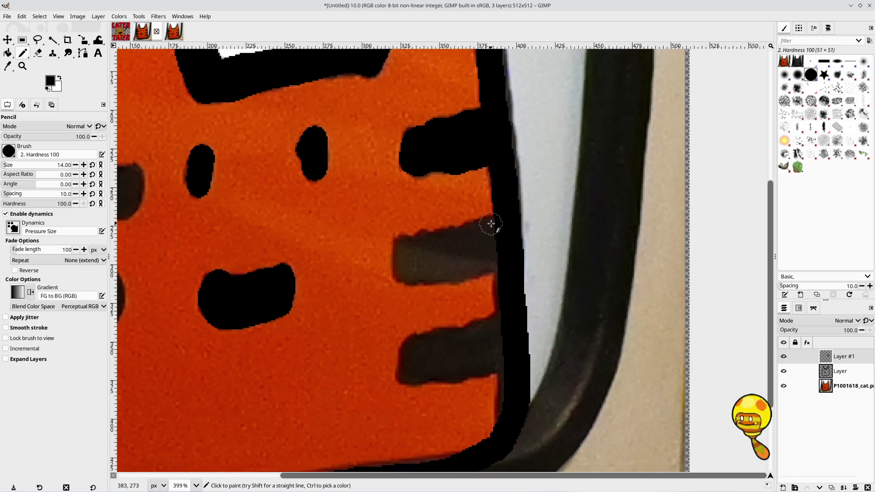
drag(490, 226, 459, 237)
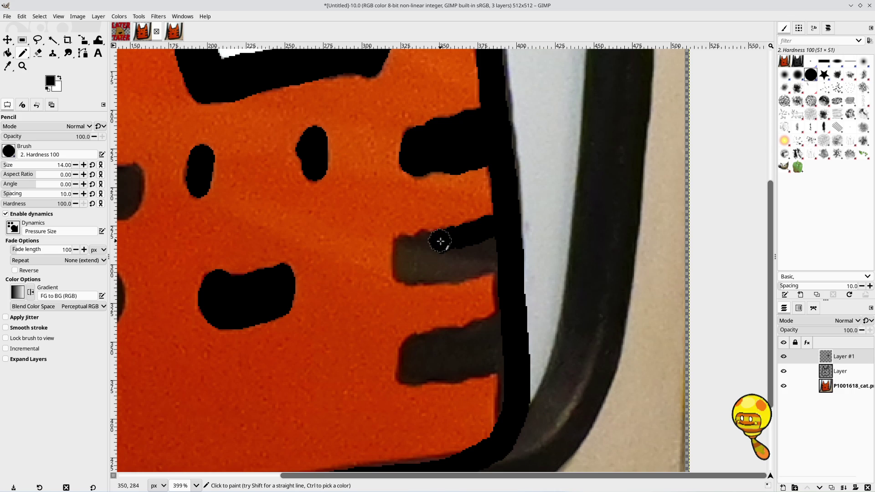
mouse_move(430, 245)
mouse_down()
mouse_move(397, 243)
mouse_move(402, 267)
mouse_move(454, 272)
mouse_move(490, 263)
mouse_move(490, 246)
mouse_move(410, 259)
mouse_move(469, 274)
mouse_up()
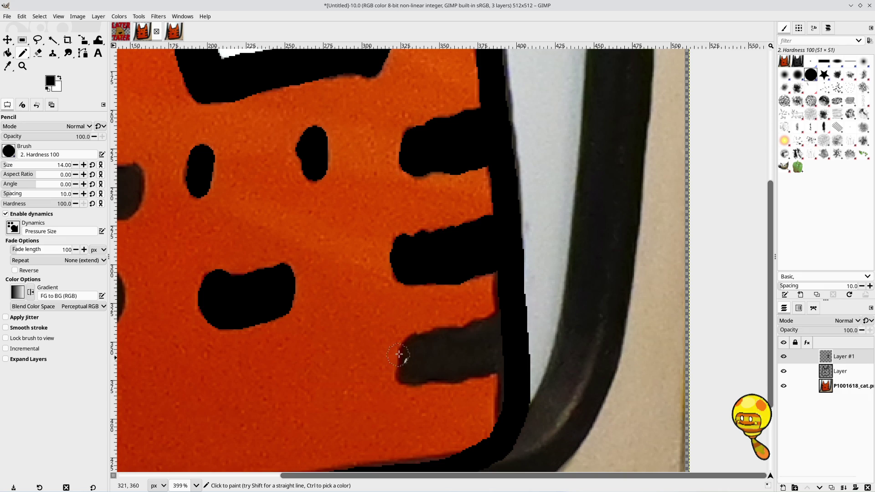
Step: Paint the bottom right-side stripe solid black, redoing one stroke
click(415, 346)
drag(408, 374, 410, 361)
key(ctrl+z)
key(ctrl+z)
drag(410, 354, 412, 367)
click(477, 332)
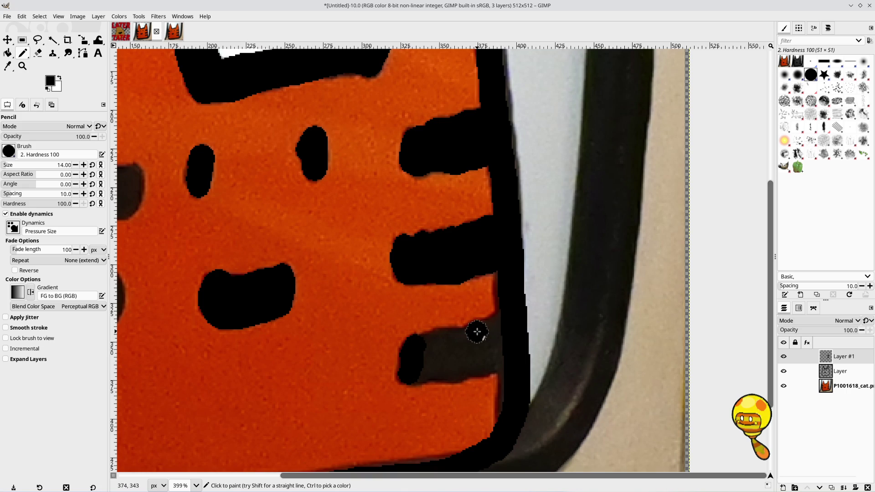
click(455, 370)
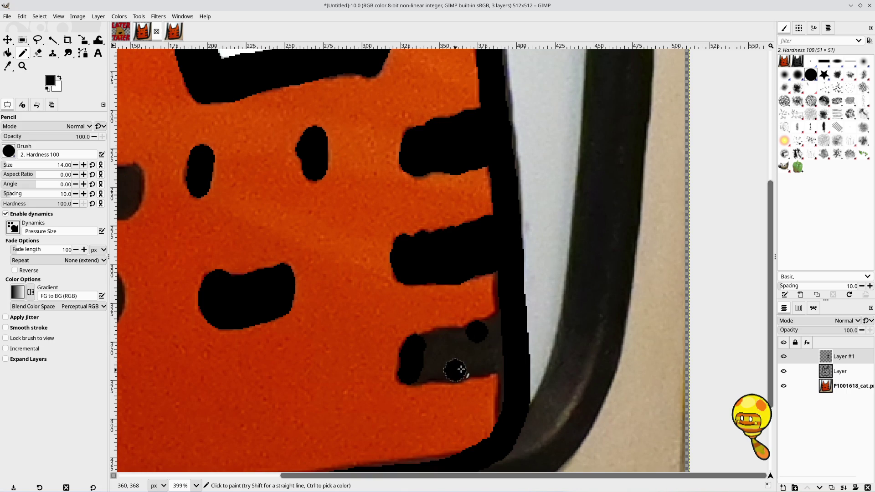
click(494, 363)
drag(487, 363, 420, 373)
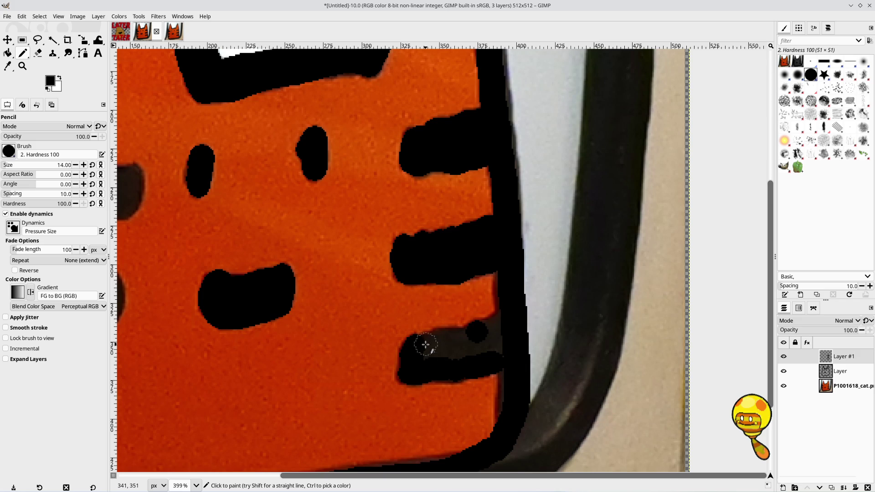
mouse_move(442, 339)
mouse_down()
mouse_move(483, 340)
mouse_move(498, 323)
mouse_move(497, 348)
mouse_move(428, 359)
mouse_up()
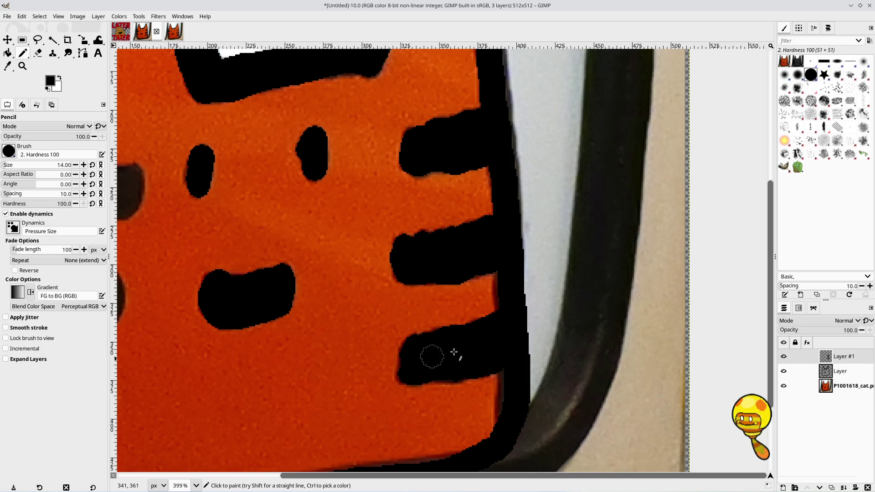
drag(334, 323, 669, 288)
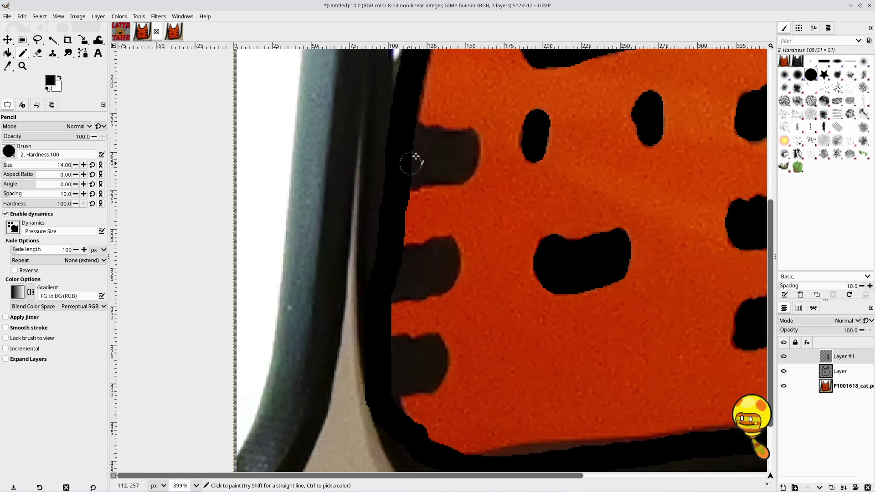
Step: Paint the upper left-side stripe solid black over the grey
scroll(416, 133, up, 5)
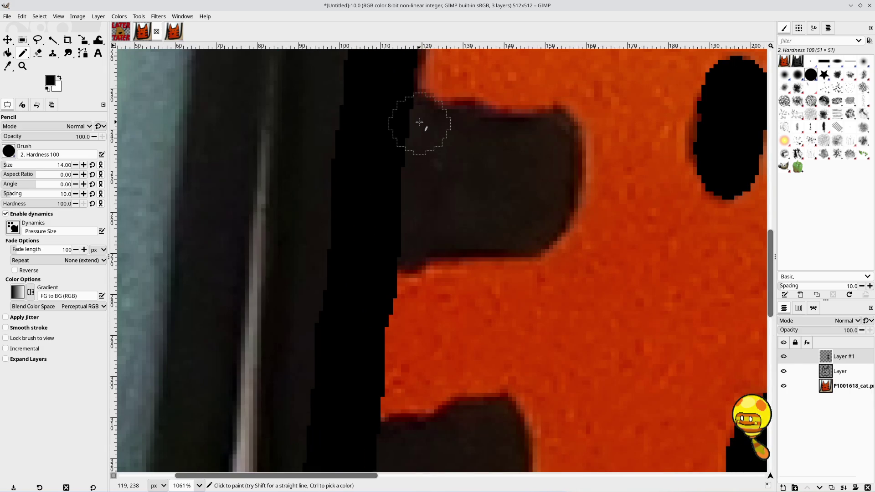
click(417, 121)
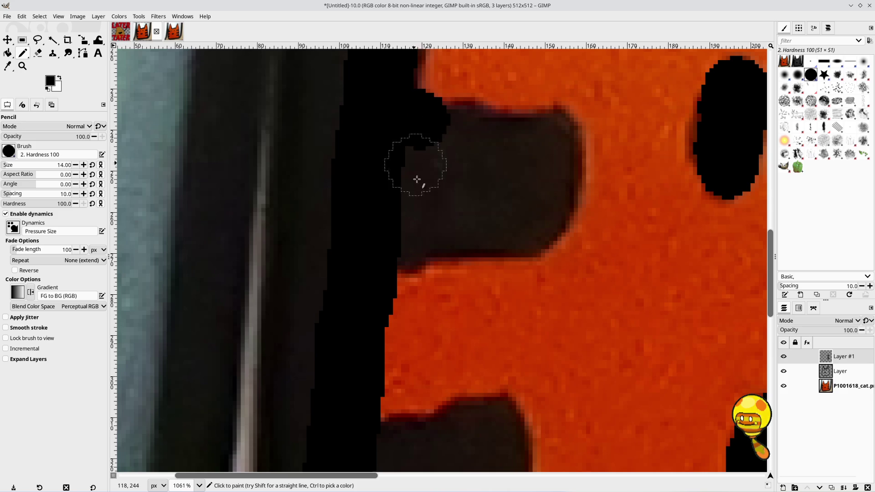
click(405, 239)
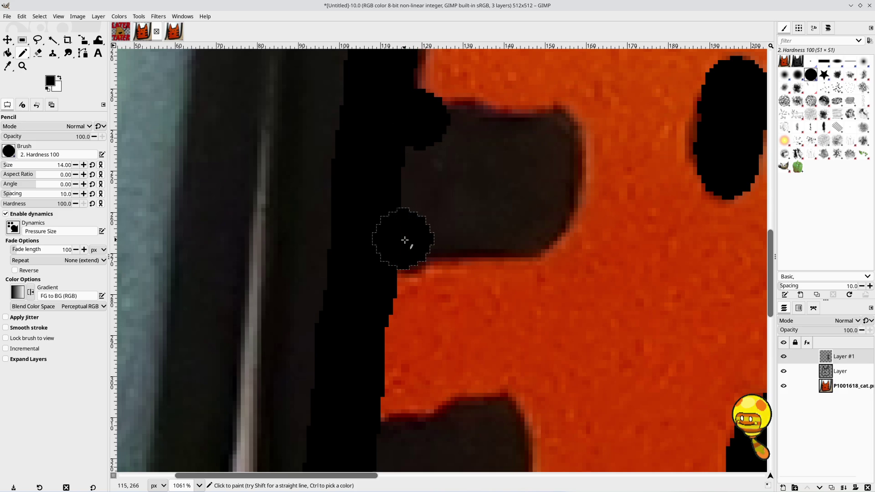
click(410, 238)
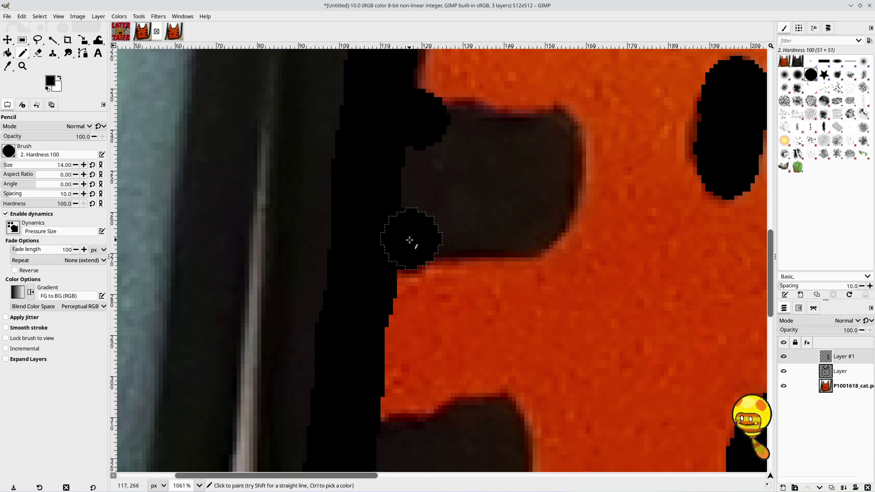
click(437, 222)
mouse_move(442, 226)
mouse_down()
mouse_move(528, 223)
mouse_move(548, 182)
mouse_move(547, 137)
mouse_up()
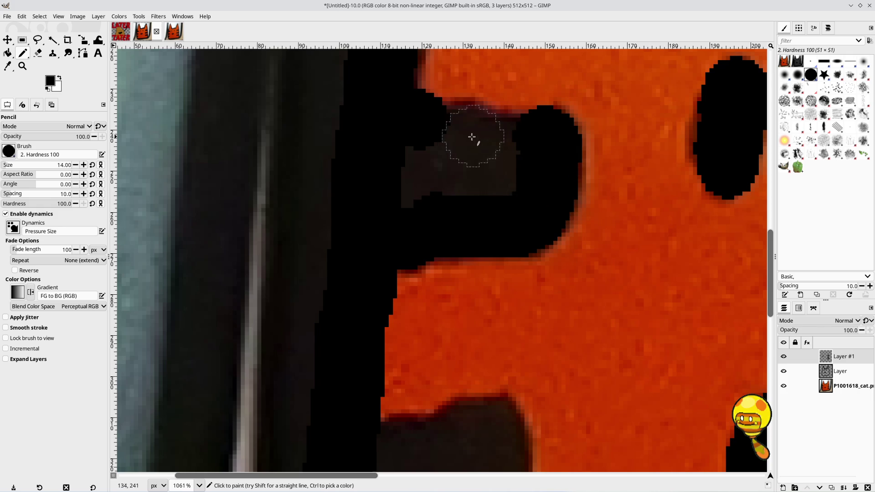
click(463, 130)
mouse_move(463, 130)
mouse_down()
mouse_move(529, 136)
mouse_move(511, 172)
mouse_move(434, 182)
mouse_move(422, 162)
mouse_up()
click(406, 198)
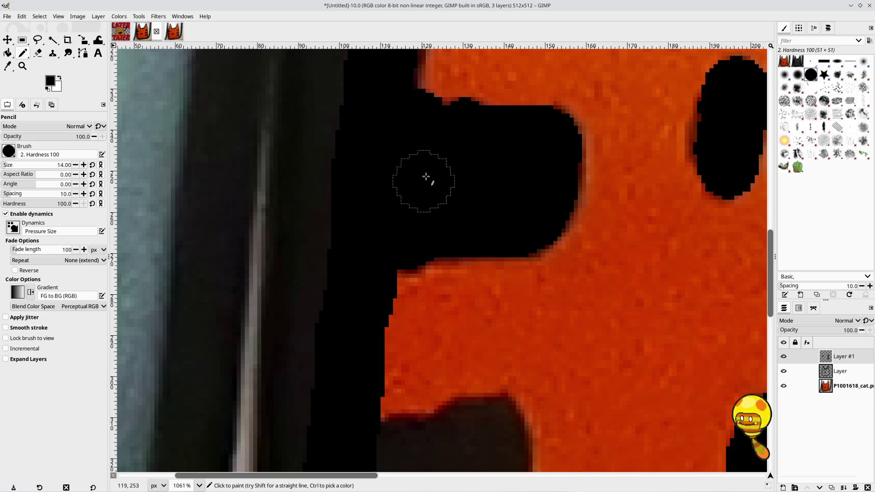
ctrl+scroll(423, 183, down, 1)
ctrl+scroll(424, 183, down, 3)
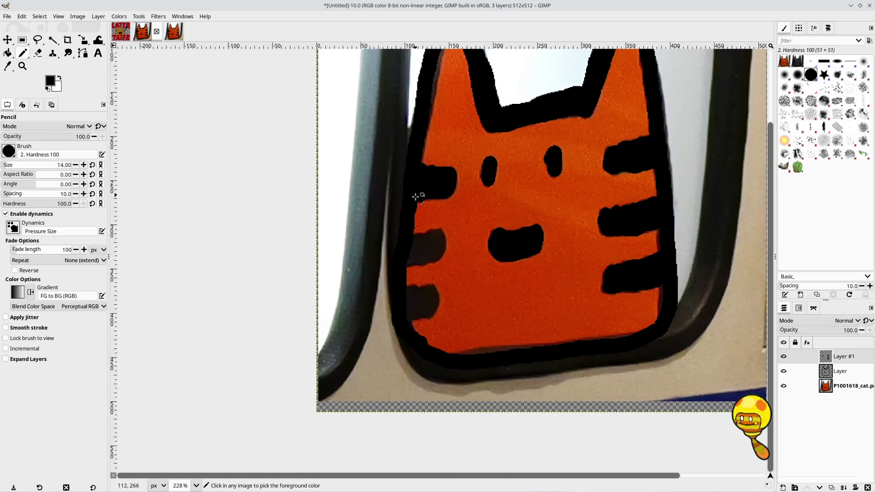
ctrl+scroll(430, 225, up, 3)
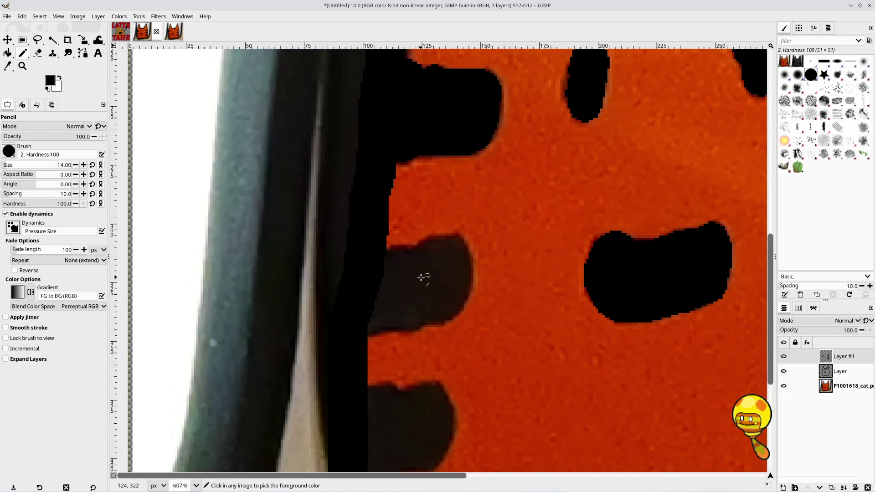
ctrl+scroll(420, 277, up, 2)
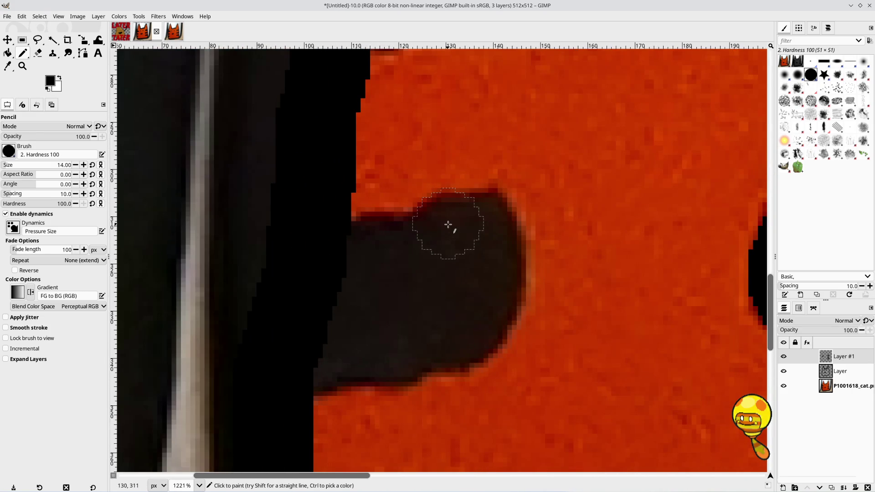
Step: Paint the remaining left-side stripes solid black and make 'Layer' active
mouse_move(448, 224)
mouse_down()
mouse_move(482, 230)
mouse_move(486, 285)
mouse_move(468, 330)
mouse_move(388, 352)
mouse_move(309, 357)
mouse_move(314, 364)
mouse_move(332, 312)
mouse_move(400, 297)
mouse_move(433, 254)
mouse_move(368, 247)
mouse_move(416, 242)
mouse_move(497, 281)
mouse_up()
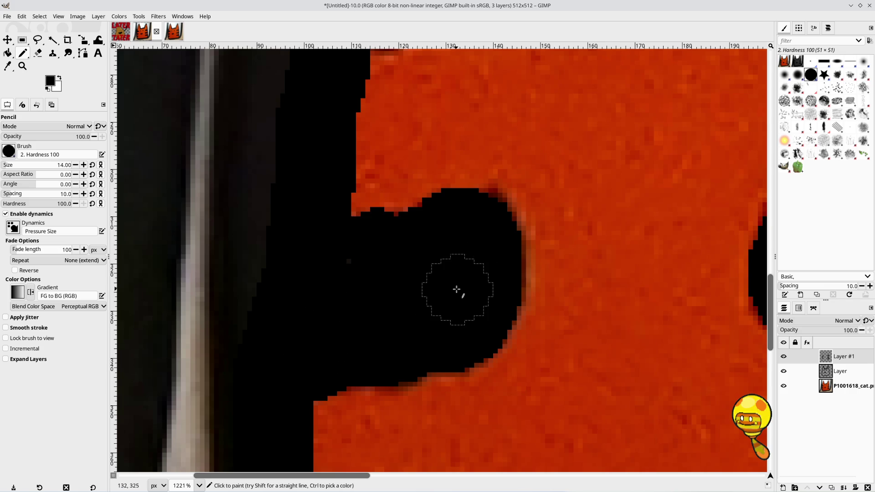
ctrl+scroll(456, 290, down, 4)
ctrl+scroll(461, 313, up, 4)
scroll(422, 355, down, 3)
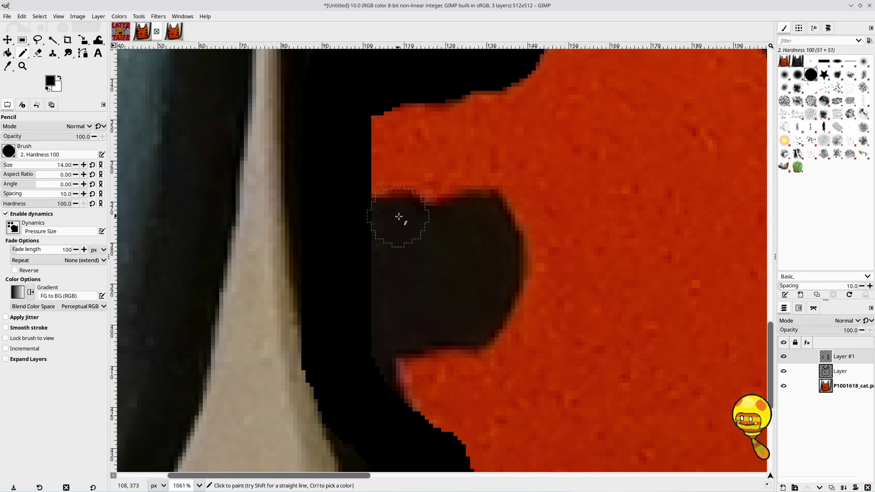
click(399, 217)
click(387, 223)
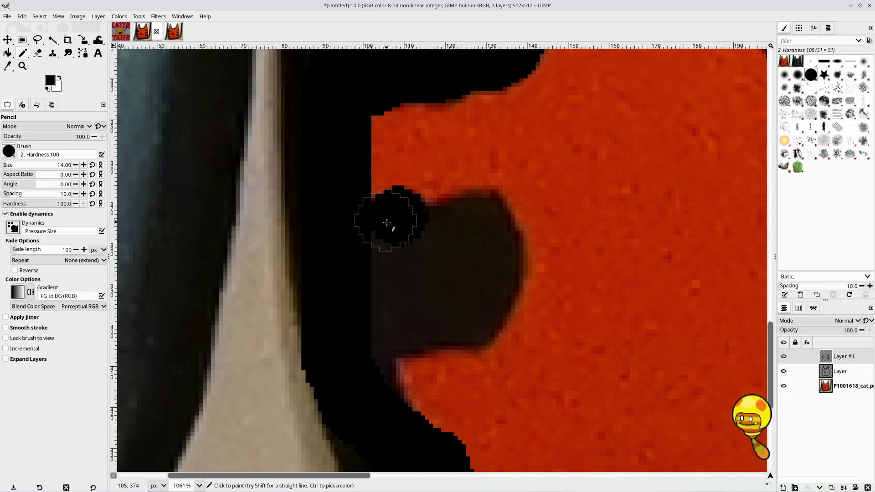
click(475, 218)
click(439, 229)
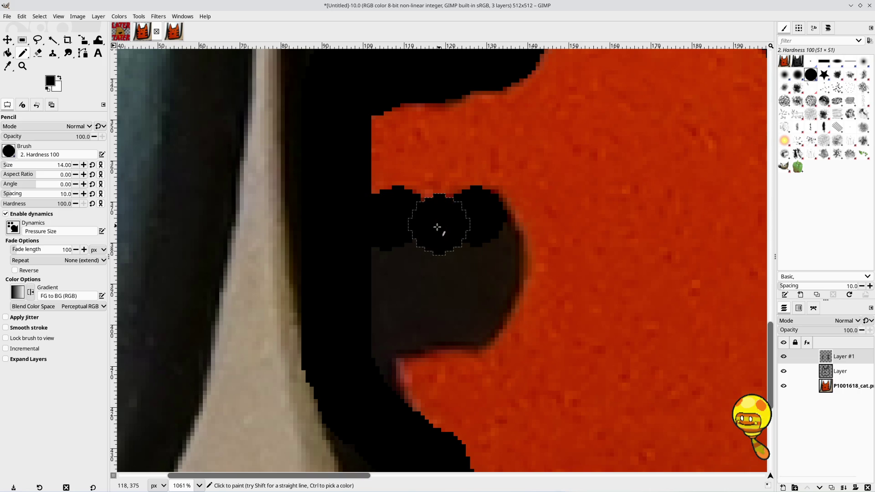
click(423, 231)
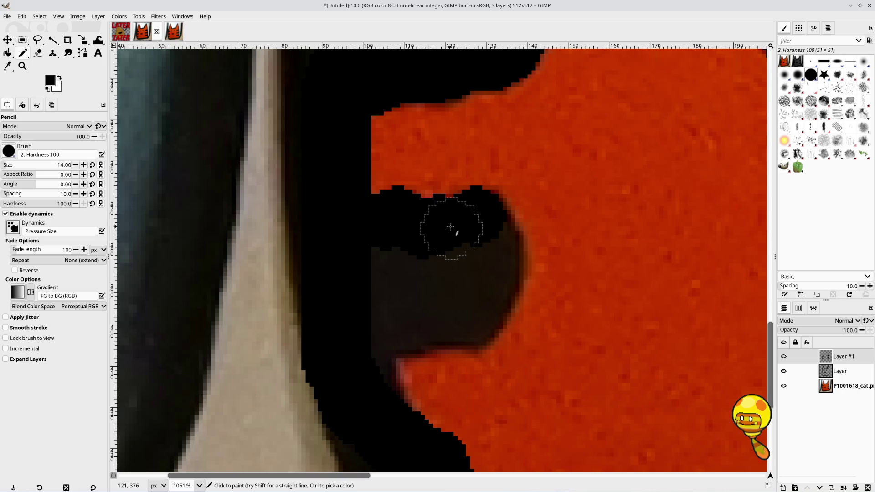
mouse_move(489, 240)
mouse_down()
mouse_move(488, 285)
mouse_move(469, 319)
mouse_move(370, 335)
mouse_move(385, 256)
mouse_move(447, 261)
mouse_move(382, 299)
mouse_up()
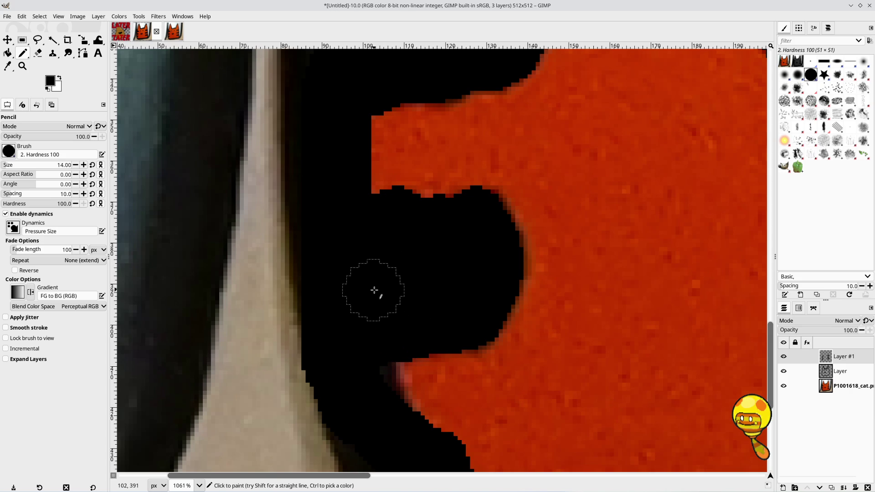
ctrl+scroll(373, 289, down, 5)
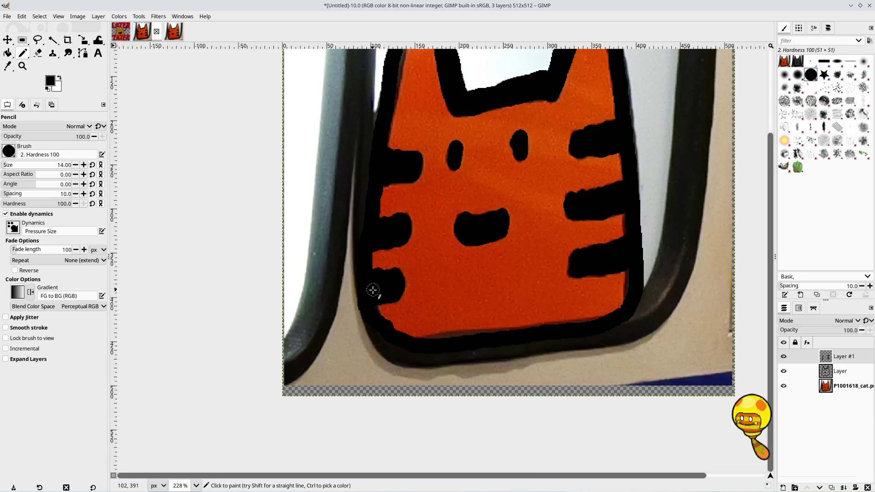
key(Page_Down)
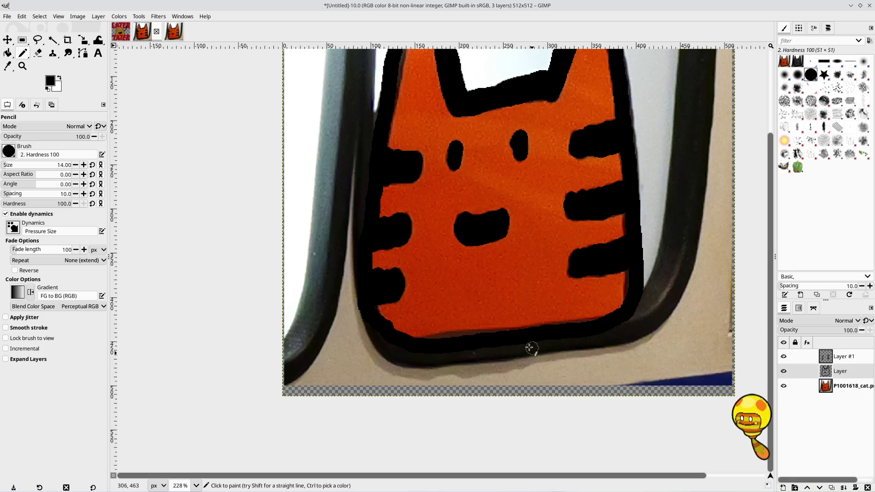
Step: Cover the orange slivers along the cat's bottom edge and beside the right stripe in black
ctrl+scroll(429, 342, up, 3)
mouse_move(420, 340)
mouse_down()
mouse_move(484, 324)
mouse_move(720, 315)
mouse_up()
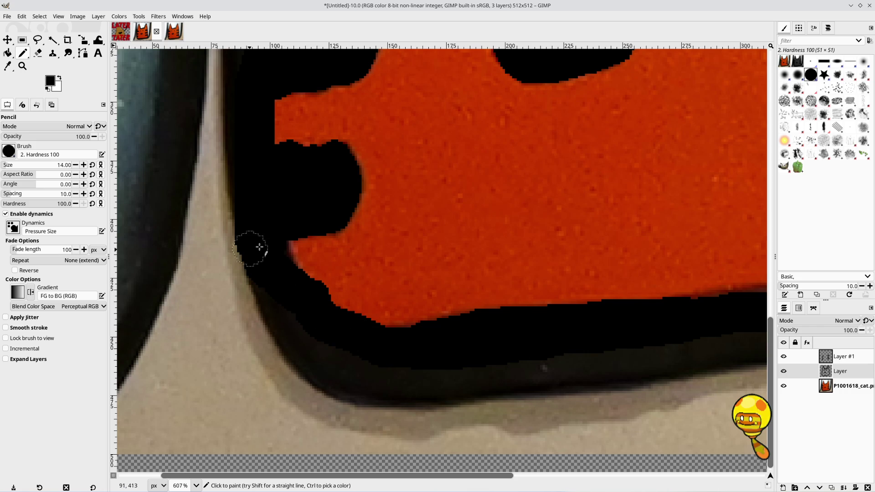
scroll(486, 240, down, 3)
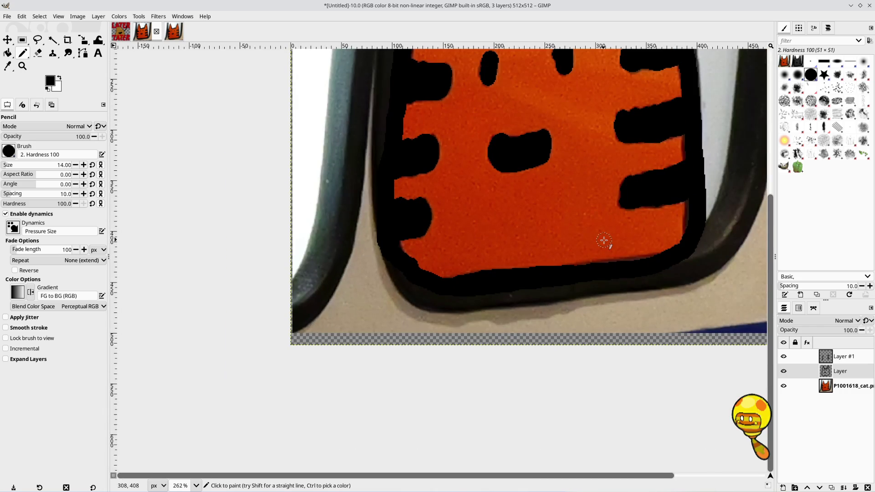
scroll(554, 285, up, 3)
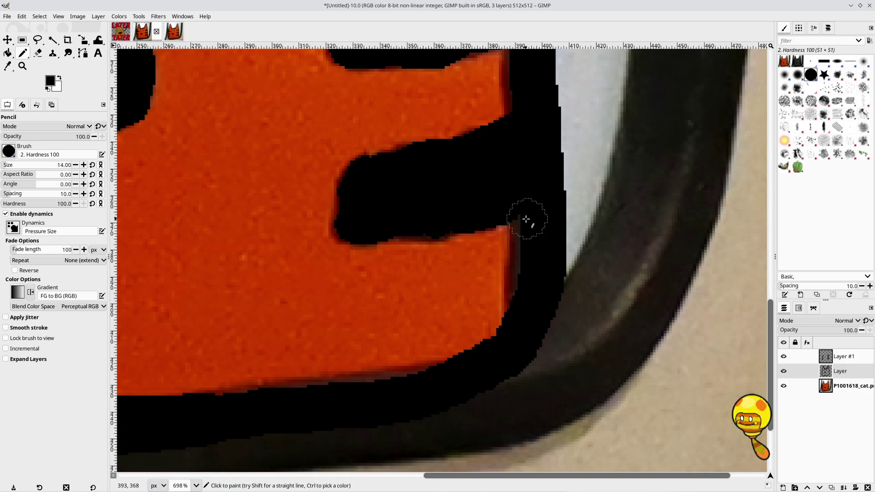
drag(529, 222, 523, 325)
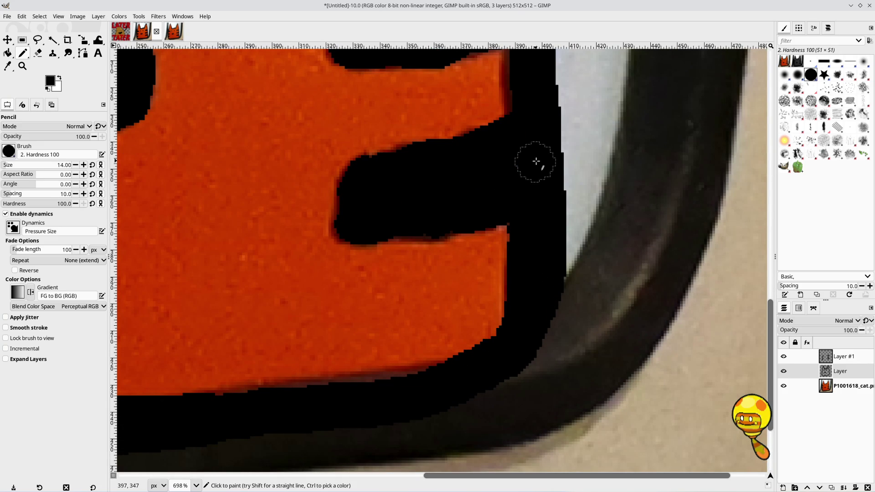
scroll(536, 160, up, 5)
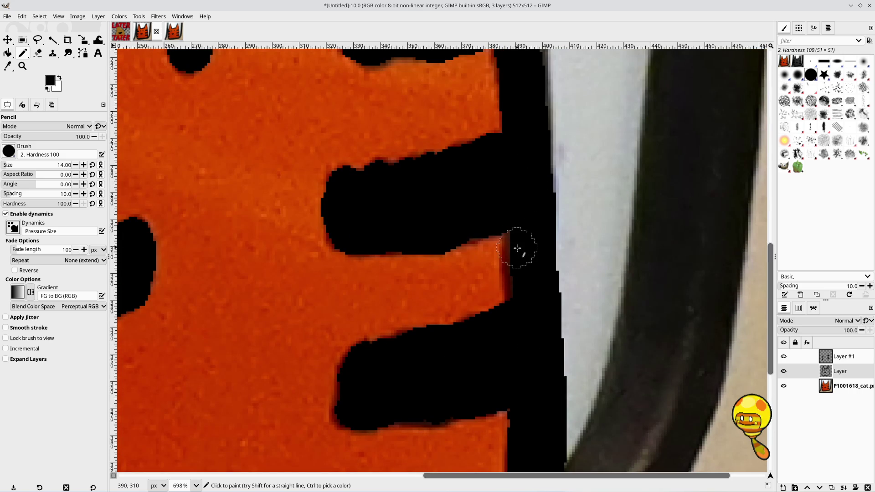
drag(523, 246, 527, 303)
scroll(516, 187, up, 11)
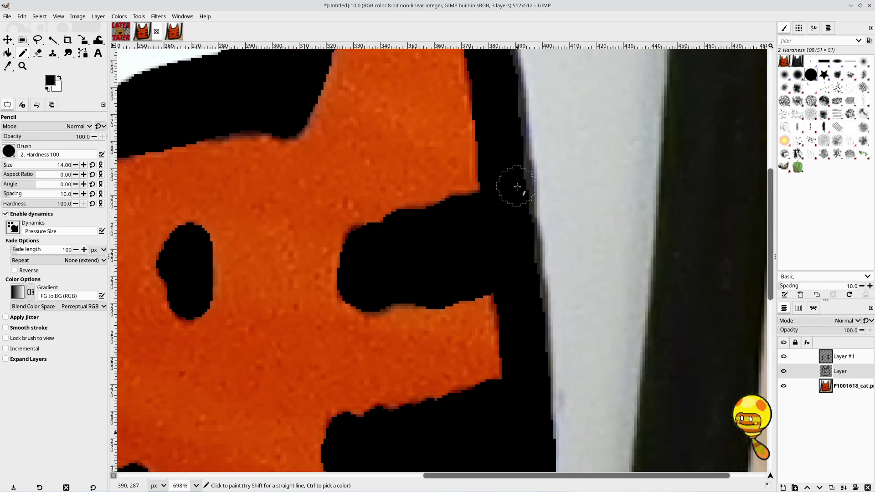
scroll(415, 245, down, 5)
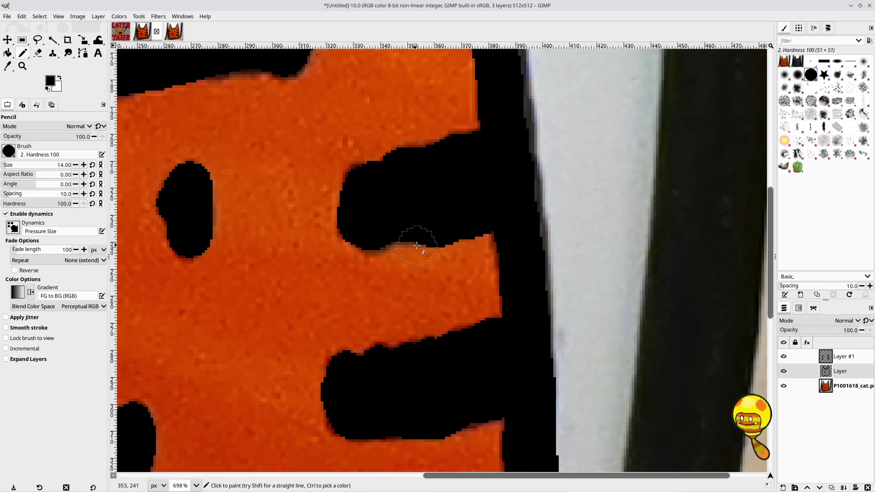
Step: Blacken the grey band along the ear's inner edge, then hide the reference photo
scroll(455, 232, left, 8)
scroll(592, 274, left, 8)
scroll(677, 321, up, 4)
scroll(678, 321, up, 2)
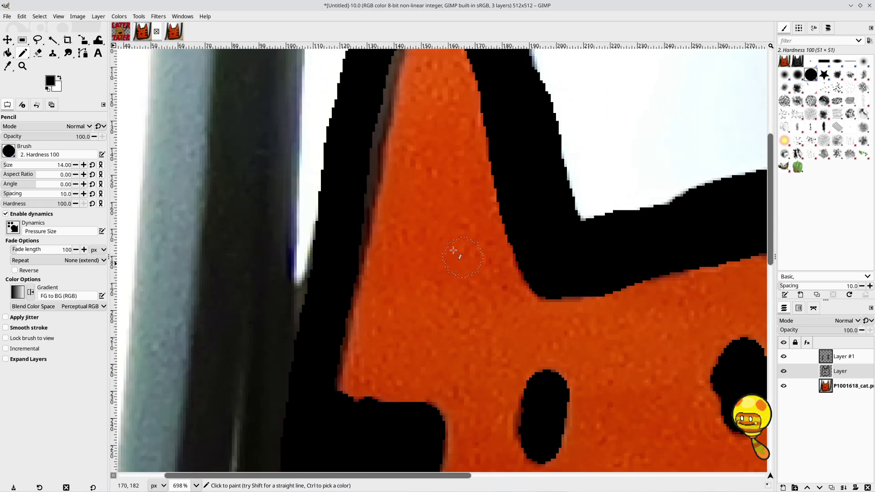
scroll(414, 208, up, 3)
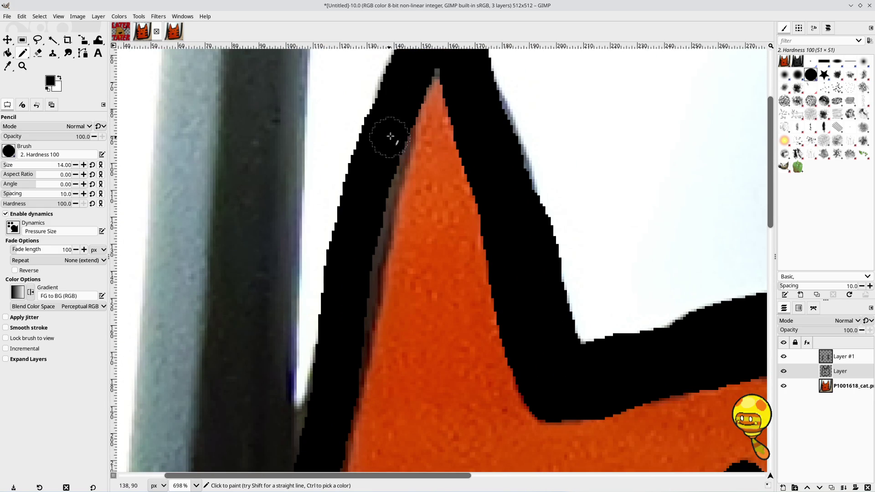
drag(390, 138, 348, 337)
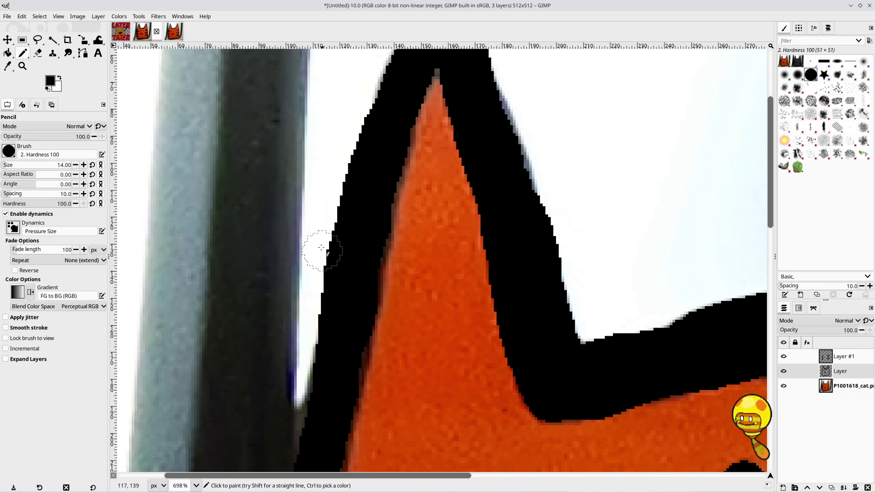
scroll(366, 275, down, 3)
scroll(355, 264, right, 2)
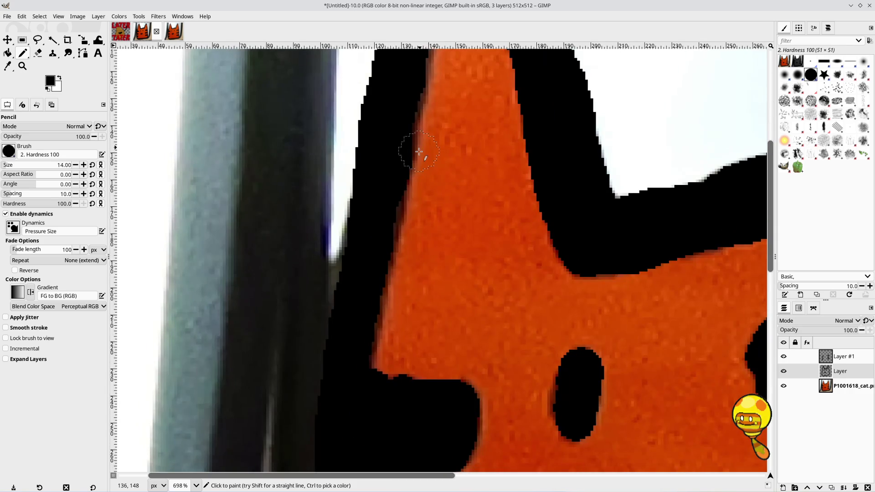
scroll(346, 255, up, 2)
scroll(337, 242, down, 3)
scroll(337, 241, down, 4)
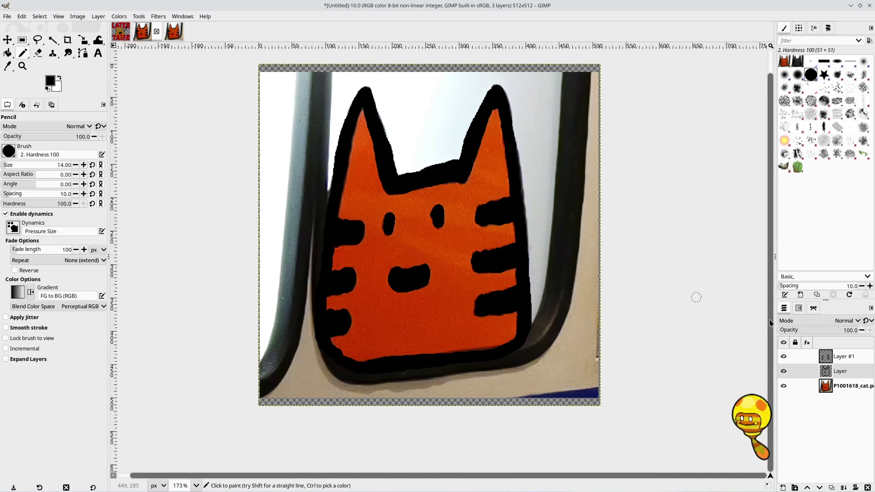
click(784, 386)
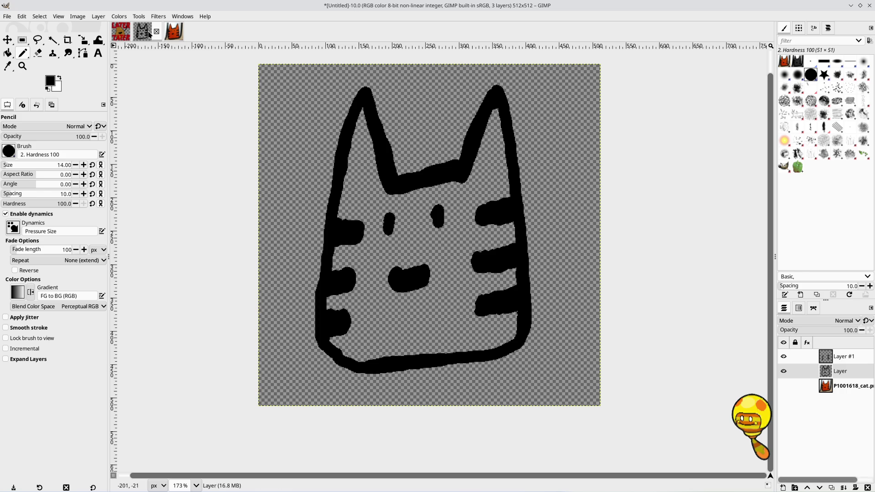
Step: Open OcTadProgrammer.xcf from Media_2 > Libraries > Pictures > Edit > OC Tad
click(21, 16)
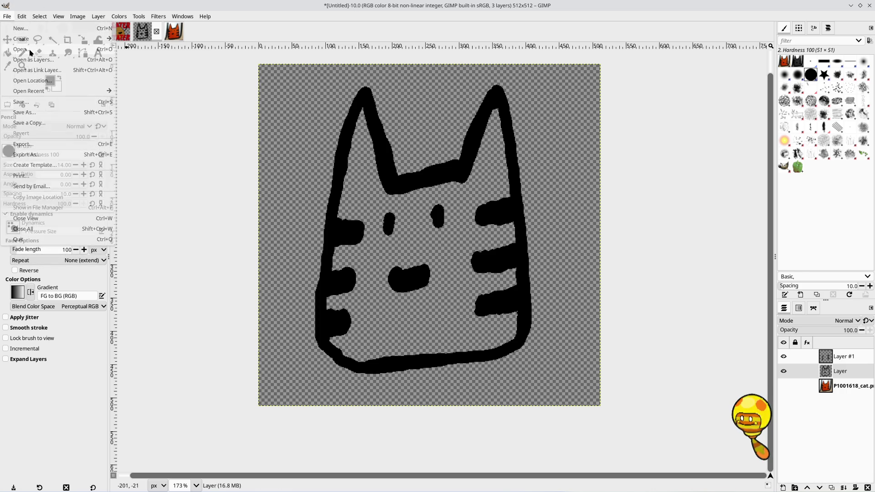
click(22, 49)
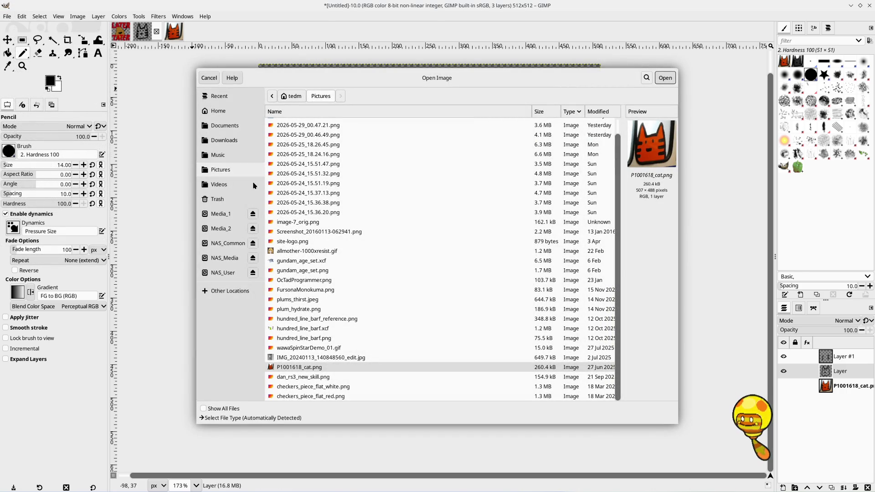
click(221, 229)
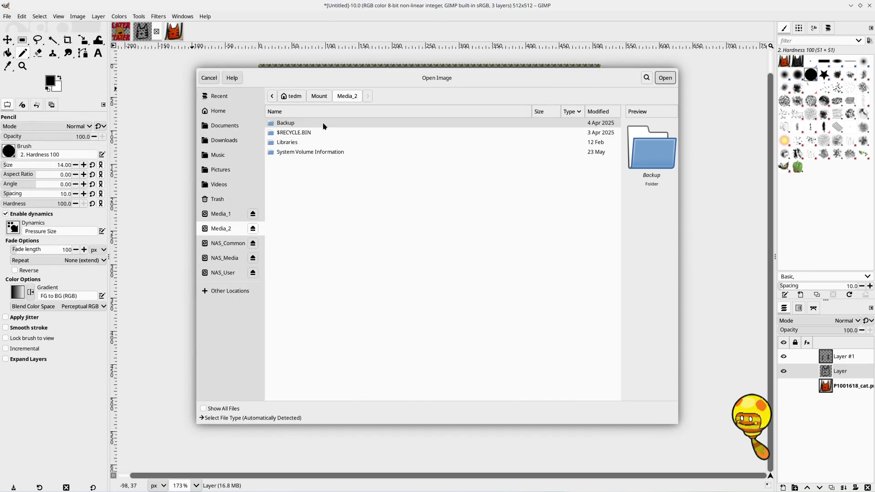
double_click(294, 142)
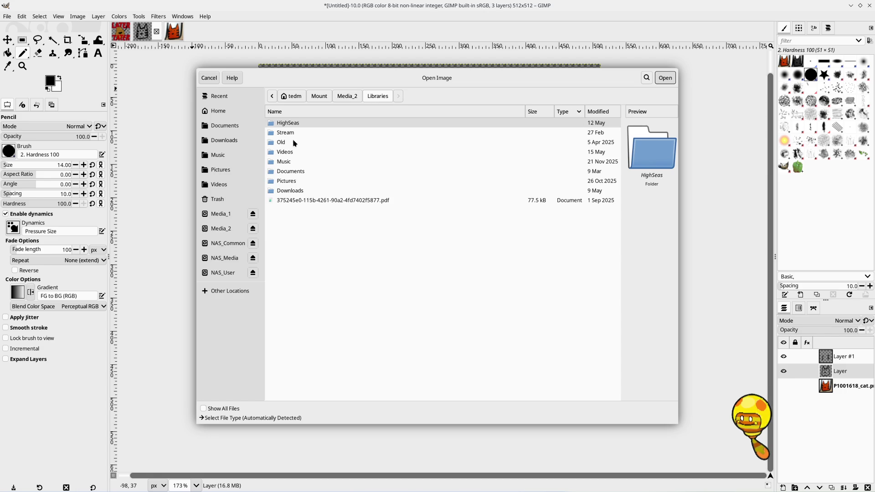
double_click(294, 182)
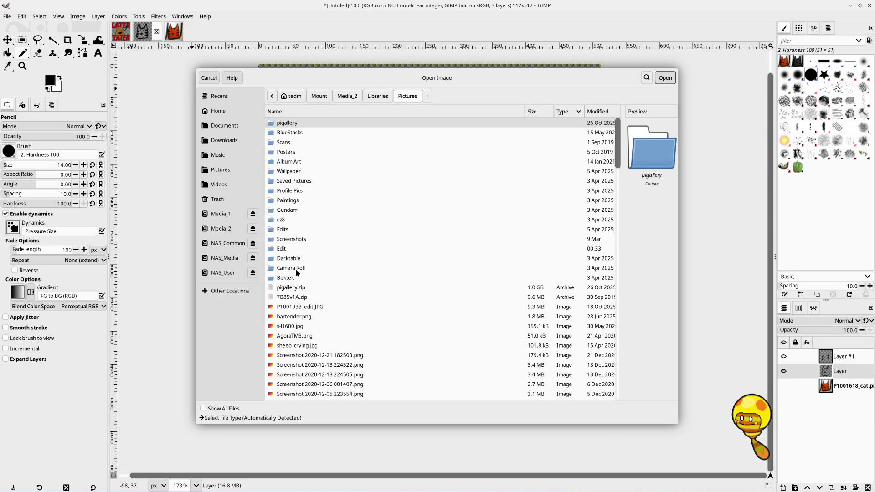
double_click(289, 250)
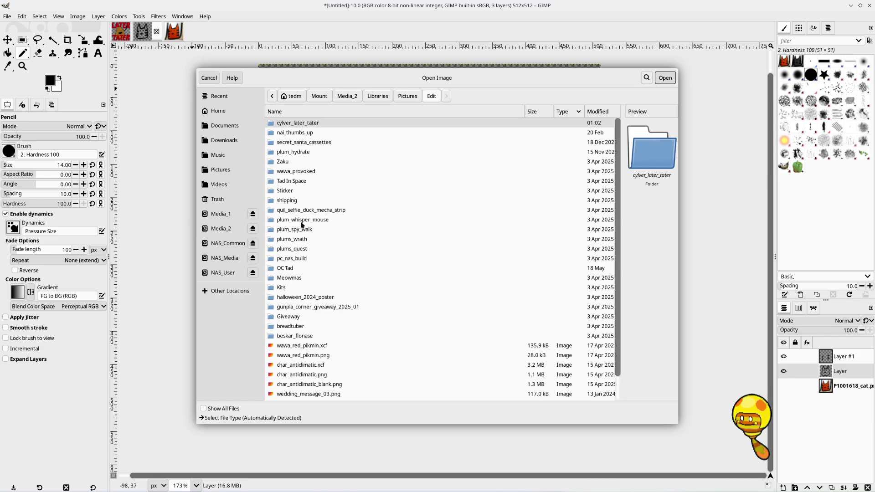
double_click(290, 269)
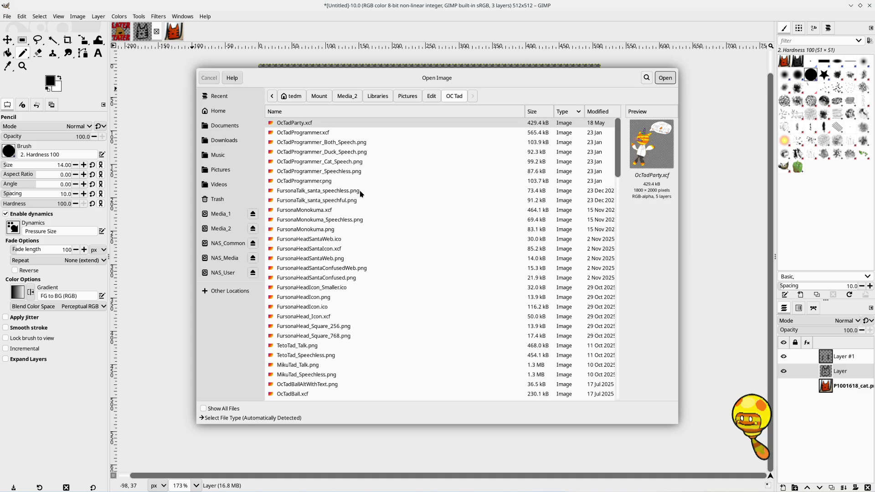
click(339, 133)
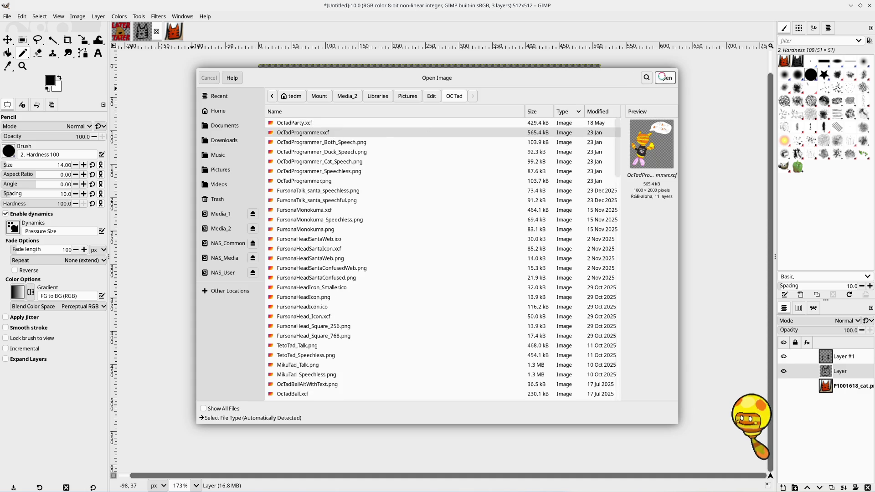
click(665, 78)
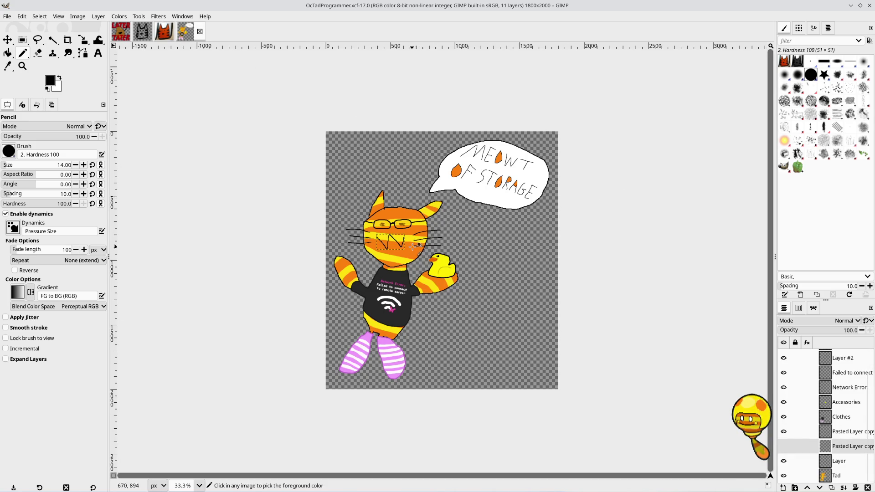
ctrl+scroll(416, 235, up, 6)
ctrl+scroll(414, 246, down, 4)
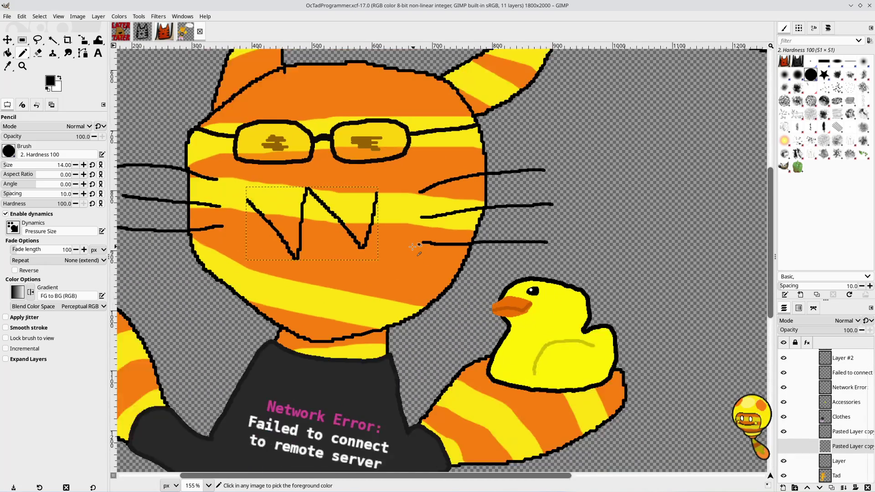
ctrl+scroll(412, 246, down, 3)
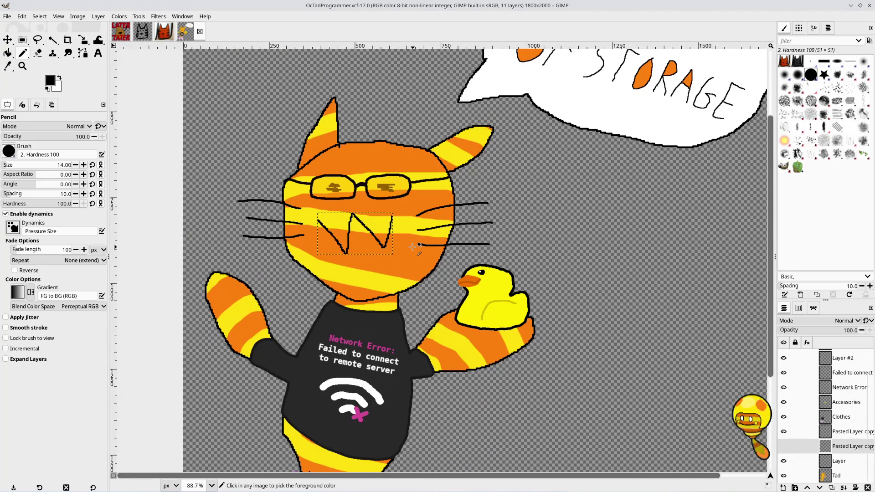
ctrl+scroll(413, 246, down, 2)
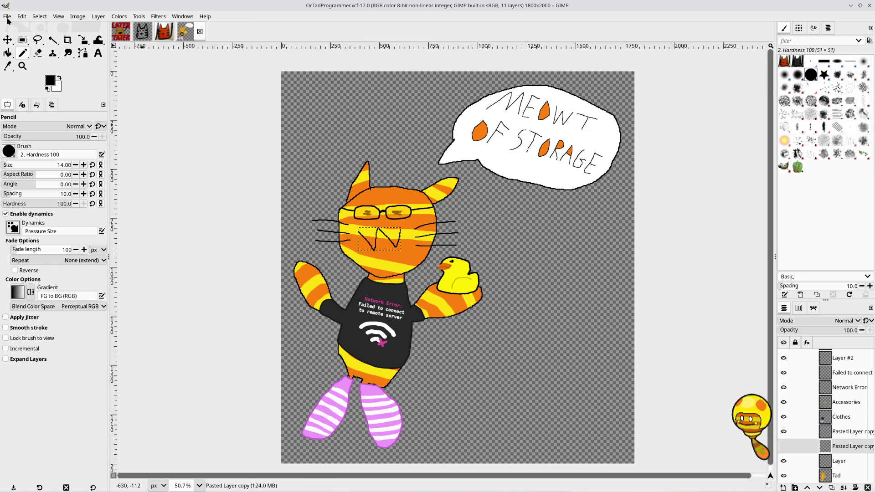
click(7, 17)
click(18, 49)
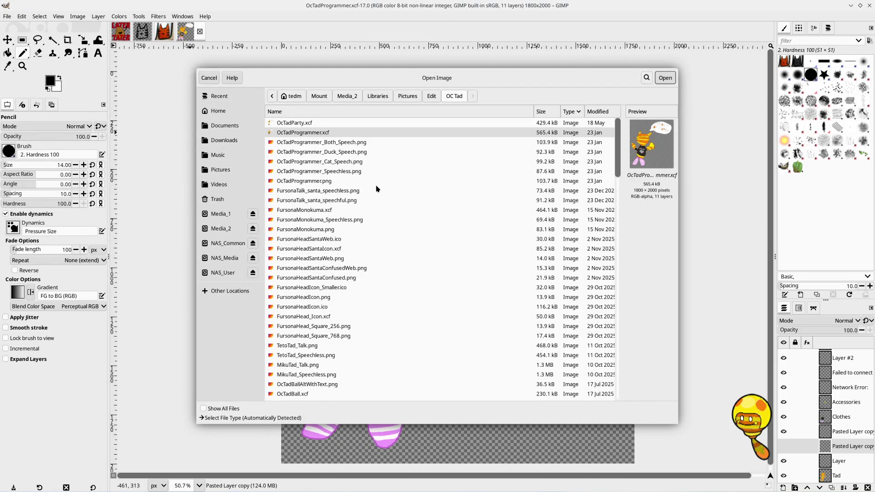
Step: Sort the Open dialog's file list by name and open FursonaFinal.xcf as a reference image
scroll(376, 184, down, 2)
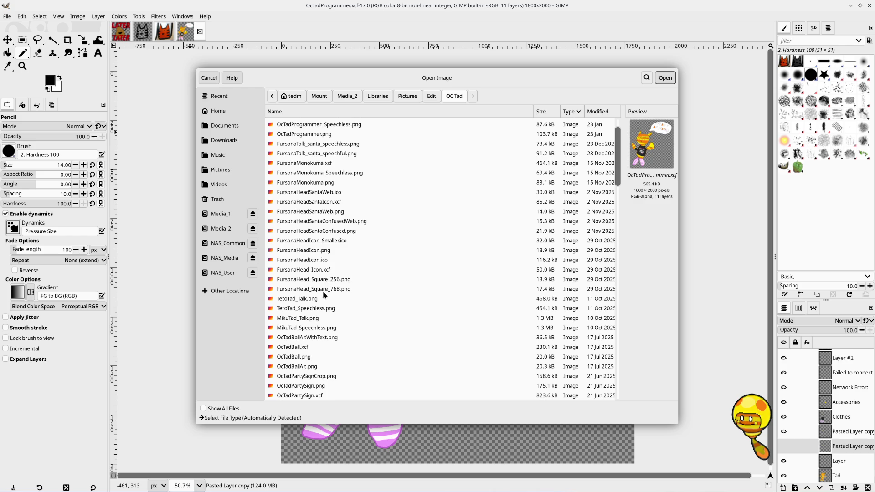
scroll(321, 296, down, 5)
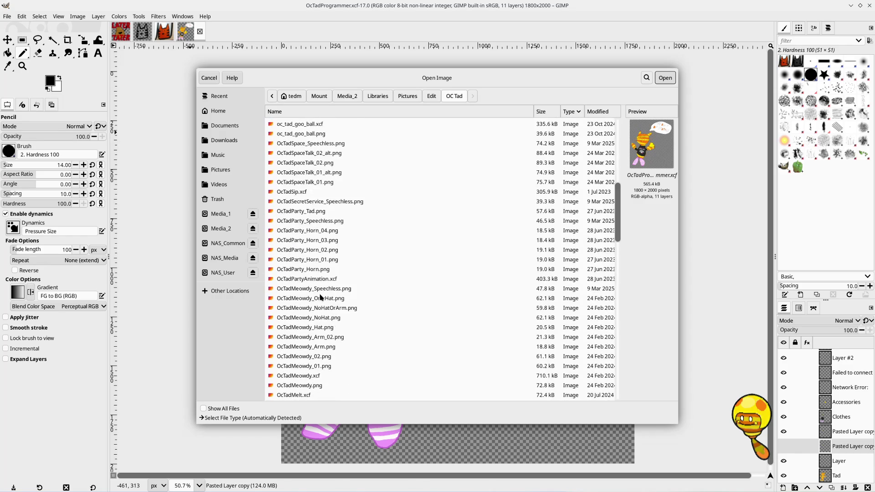
scroll(321, 297, up, 8)
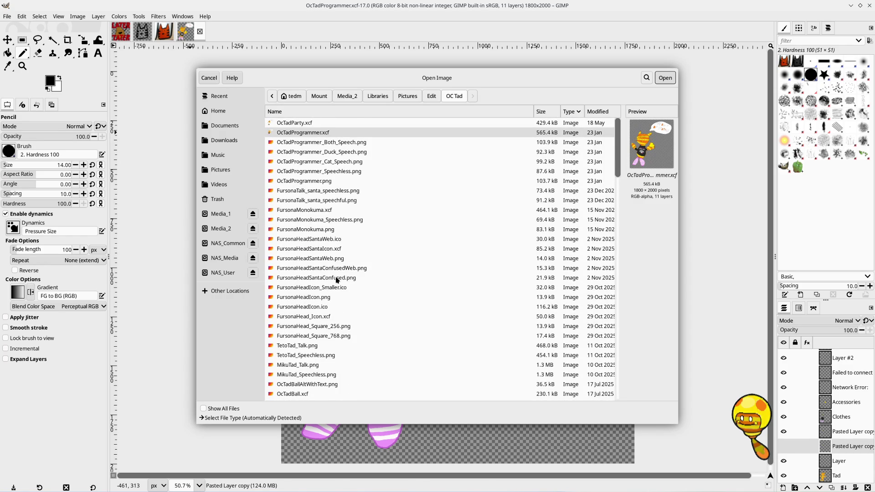
scroll(336, 279, down, 15)
scroll(337, 279, up, 3)
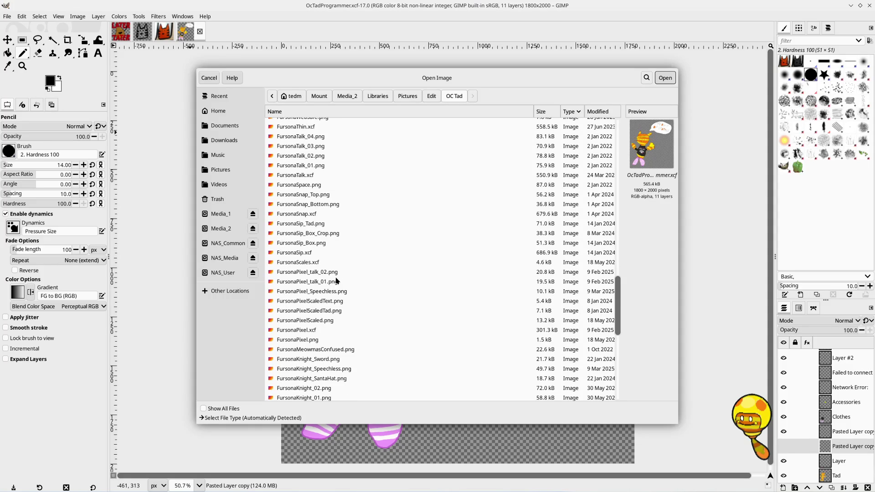
click(319, 111)
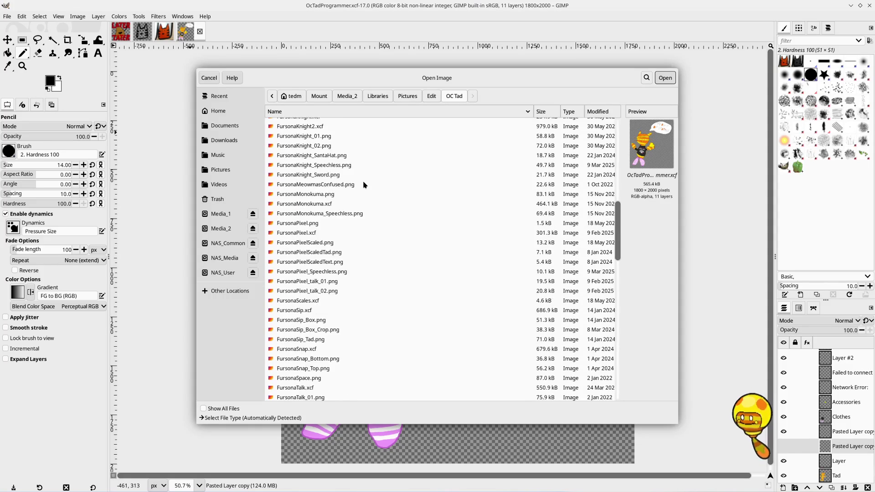
scroll(364, 185, up, 10)
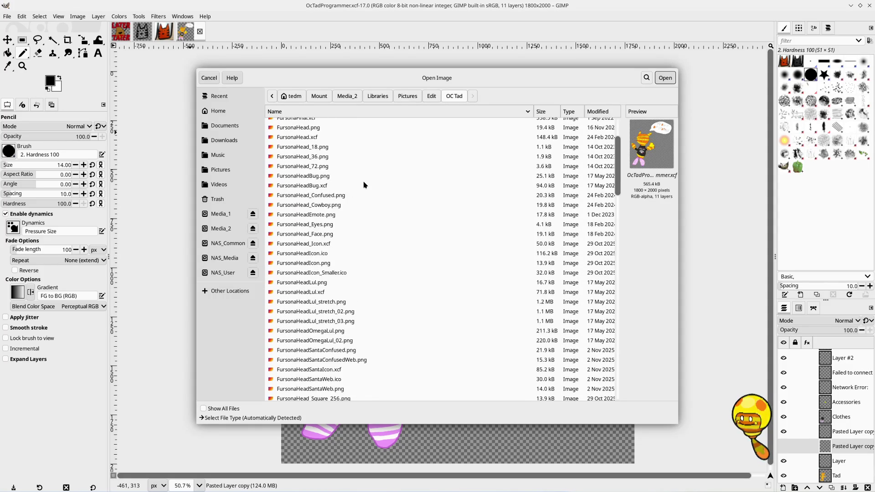
scroll(364, 185, down, 6)
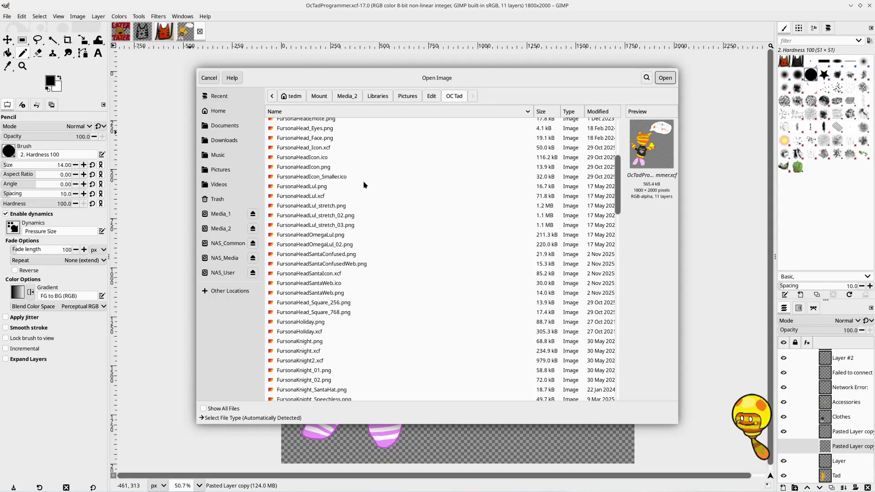
scroll(365, 185, up, 6)
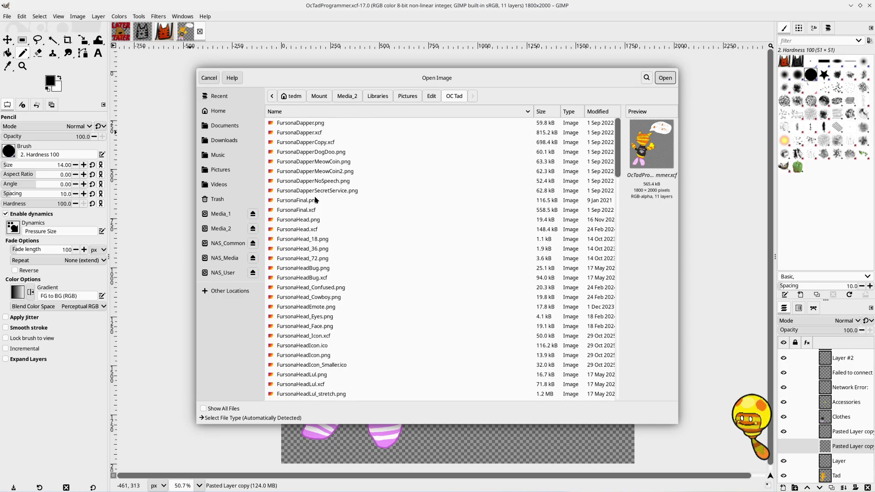
click(312, 211)
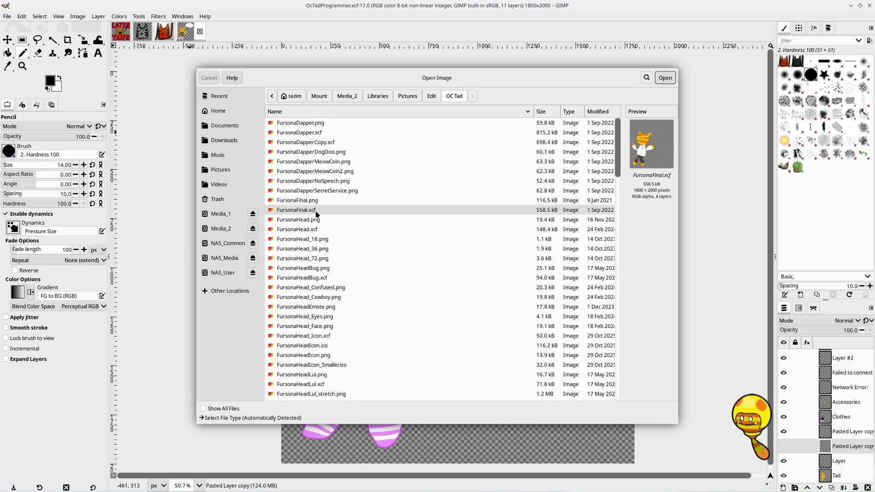
double_click(317, 211)
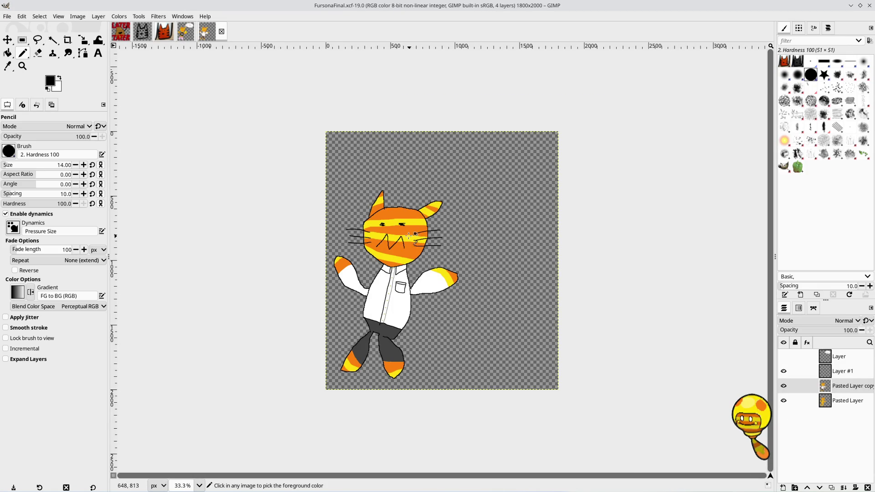
Step: Sample the yellow and orange from FursonaFinal's stripes, then return to the black cat-head sketch
scroll(409, 235, up, 5)
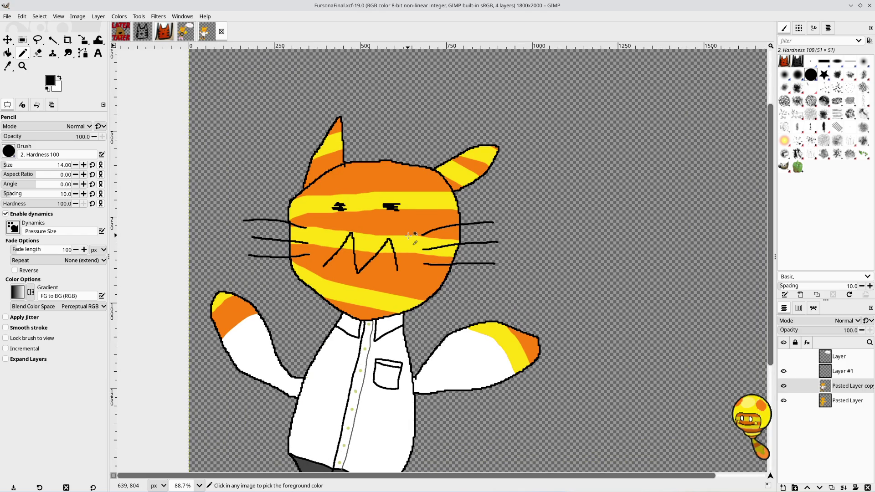
scroll(409, 235, up, 2)
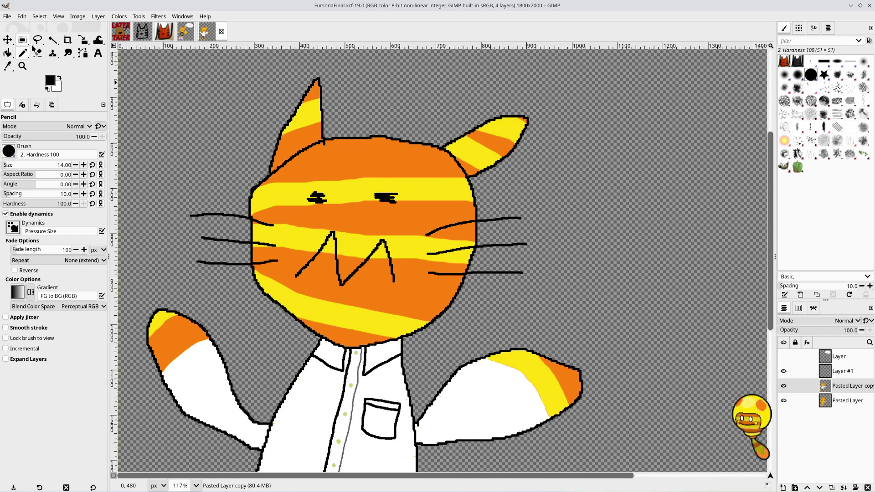
click(166, 33)
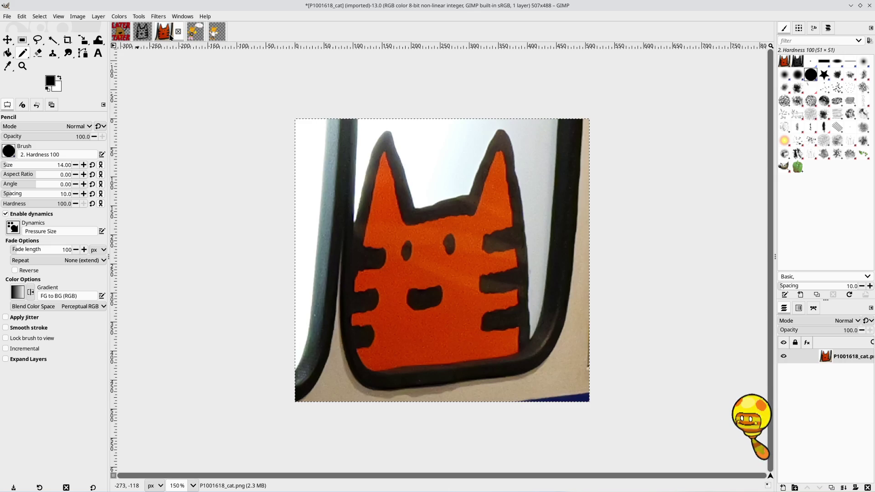
click(214, 34)
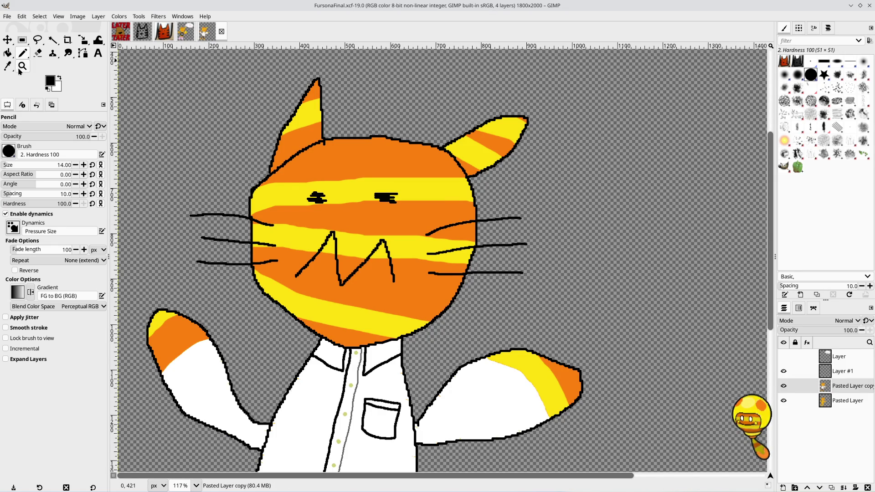
click(8, 54)
click(8, 66)
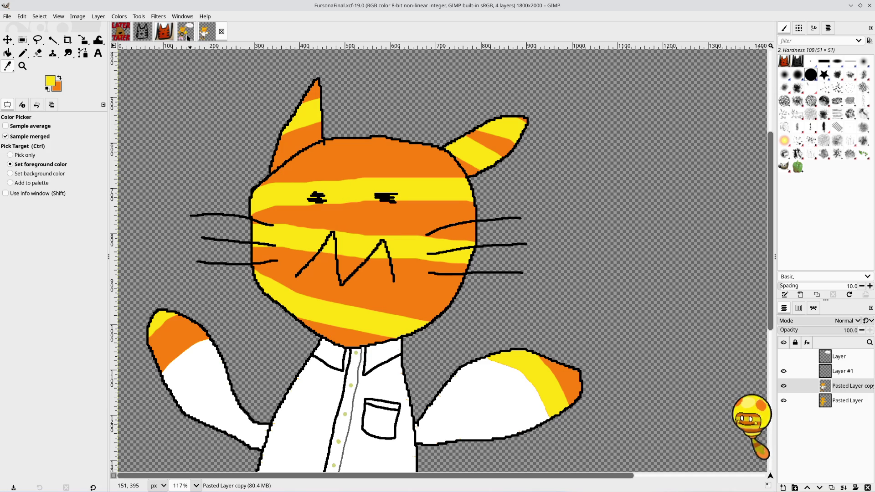
click(152, 34)
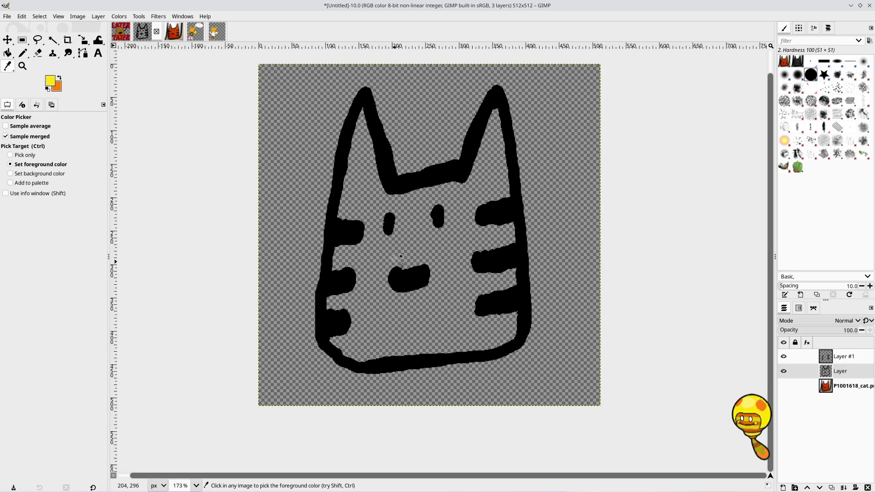
Step: Bucket-fill the cat's head and ears with solid orange inside the black outline
click(10, 53)
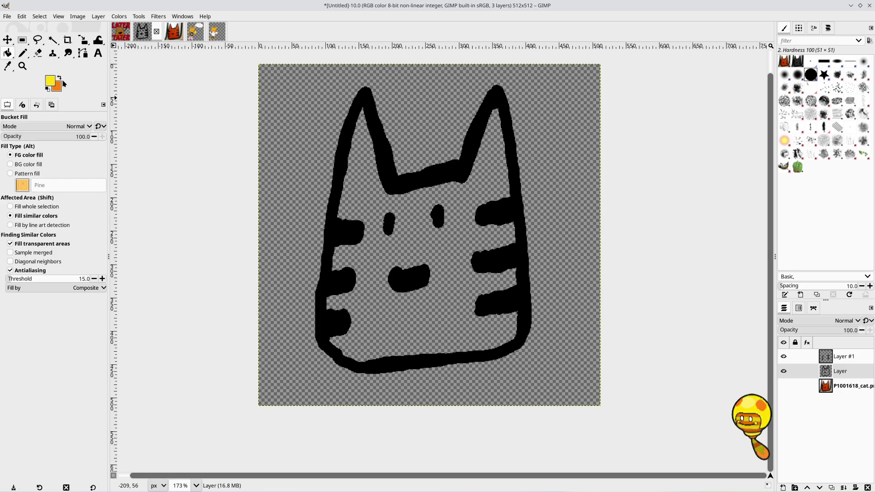
click(448, 264)
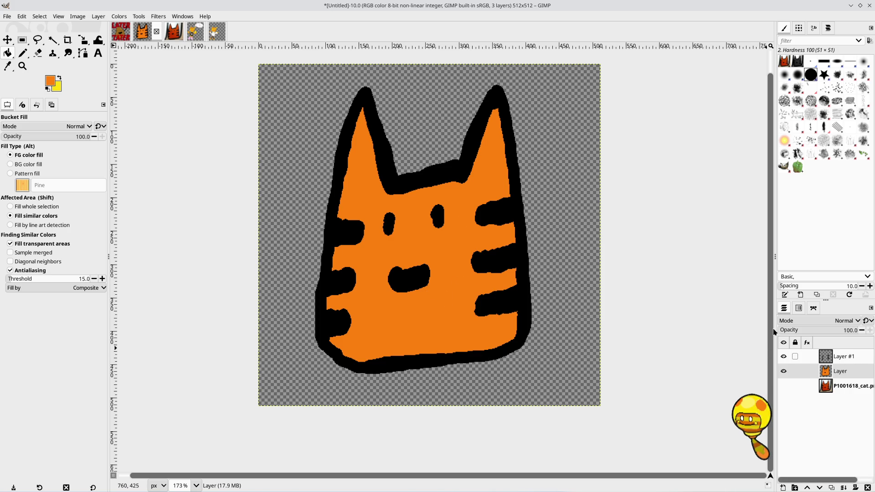
key(u)
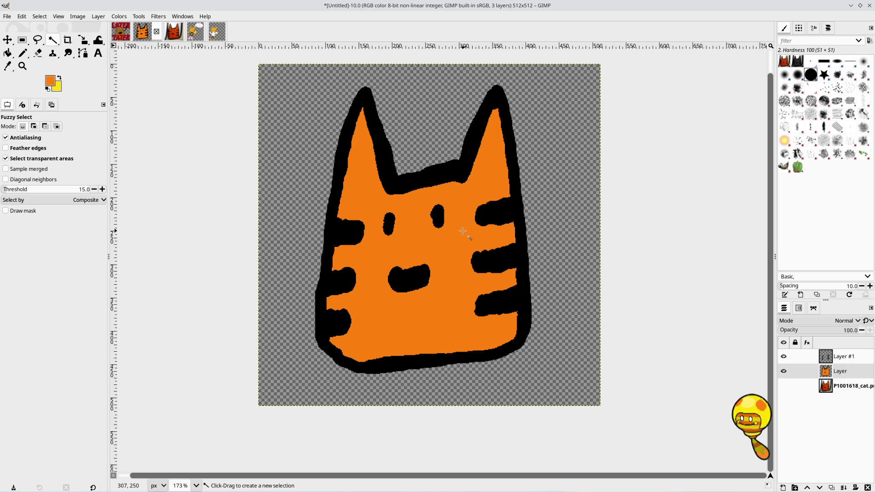
Step: Select the orange area inside the cat head and set the Pencil size to 28
click(462, 232)
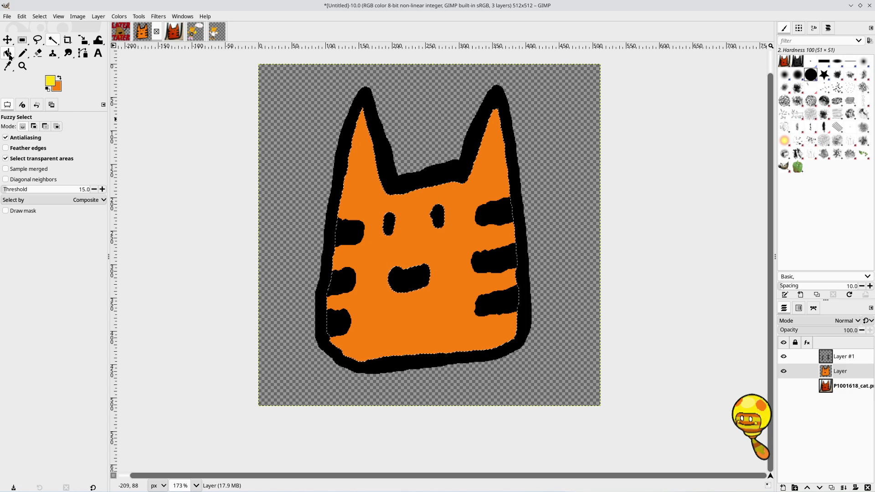
click(22, 55)
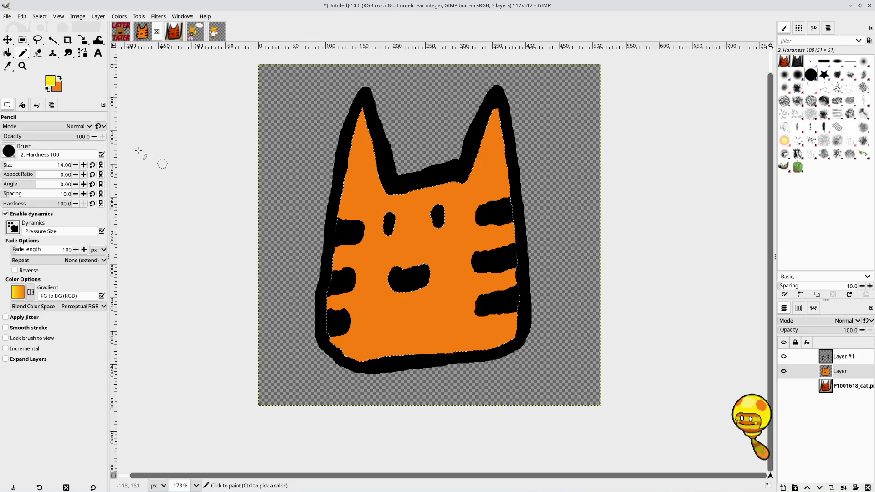
scroll(84, 169, up, 6)
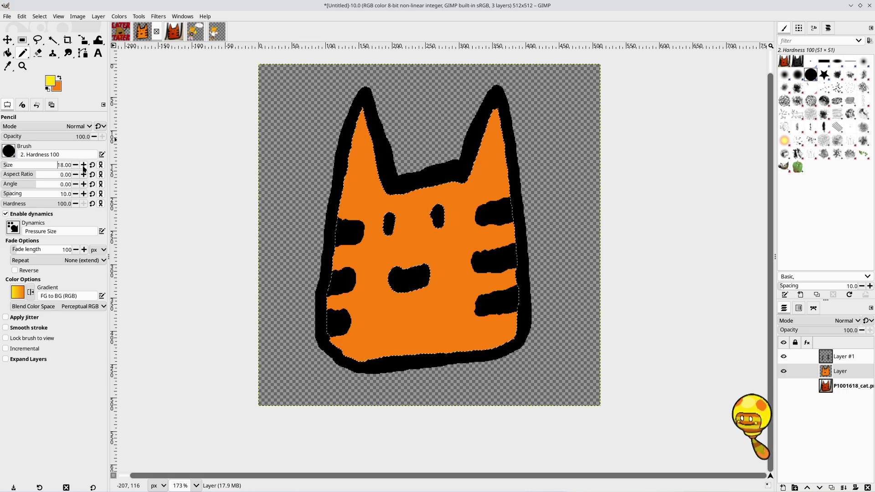
click(84, 167)
click(83, 166)
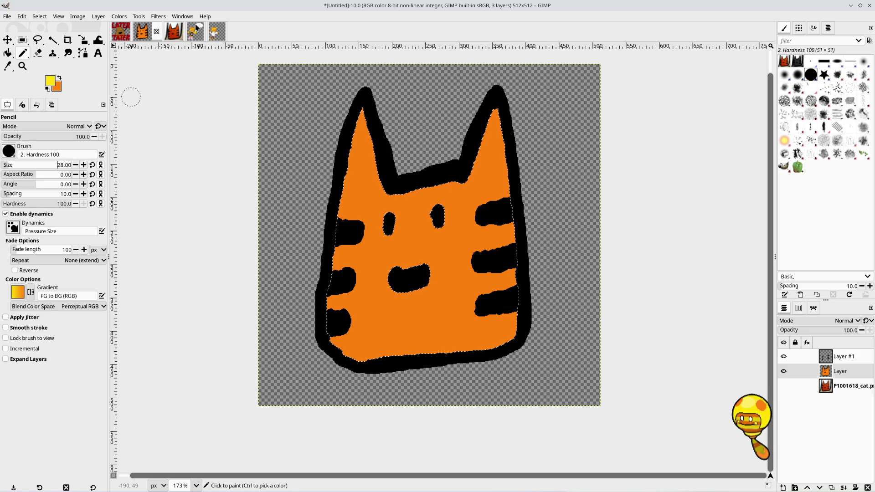
Step: Paint a yellow band across the cat's forehead, checking the references and redoing it until it fits
click(216, 32)
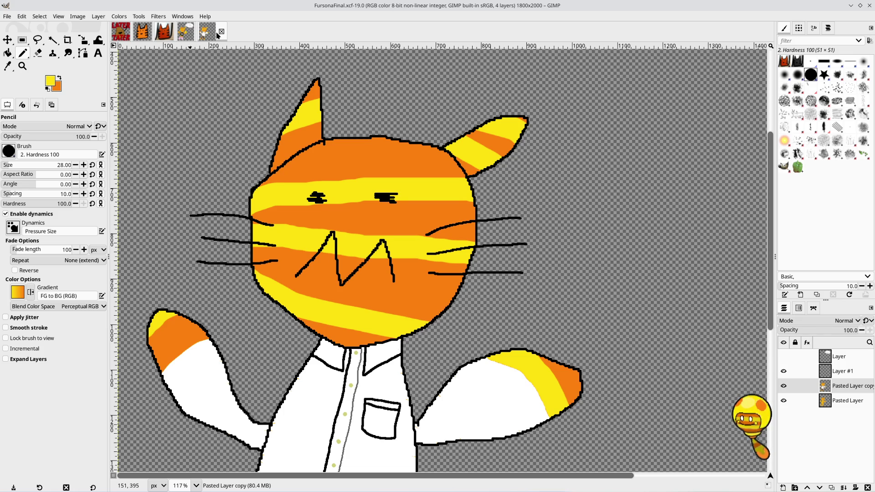
click(164, 32)
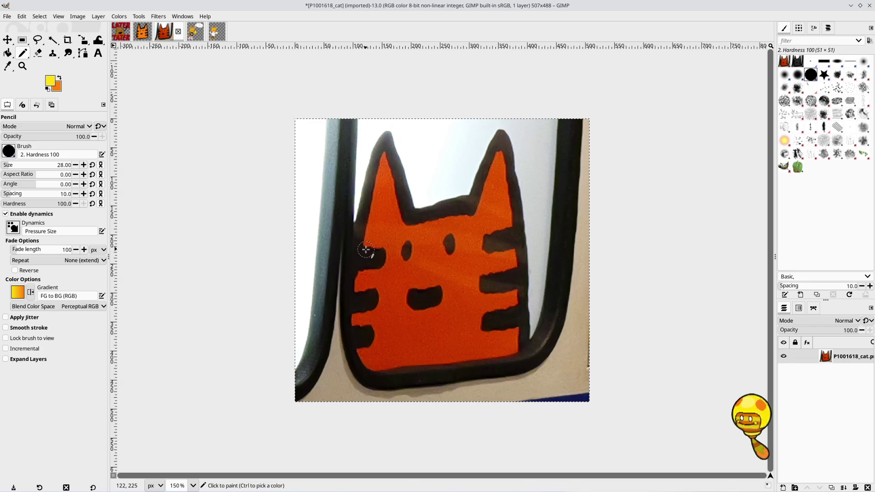
click(140, 34)
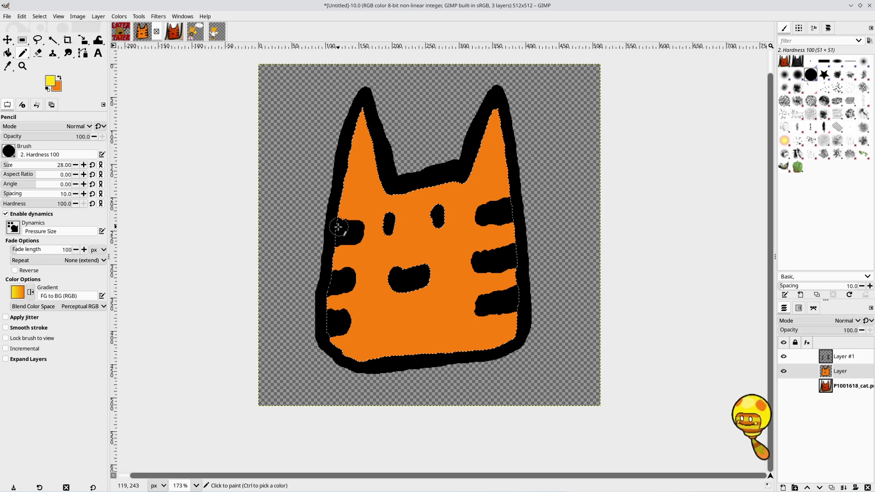
drag(339, 219, 518, 201)
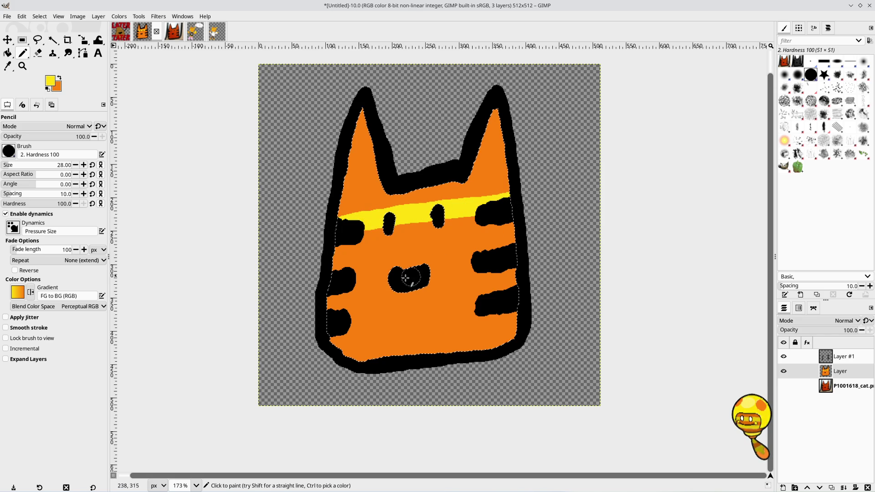
click(195, 29)
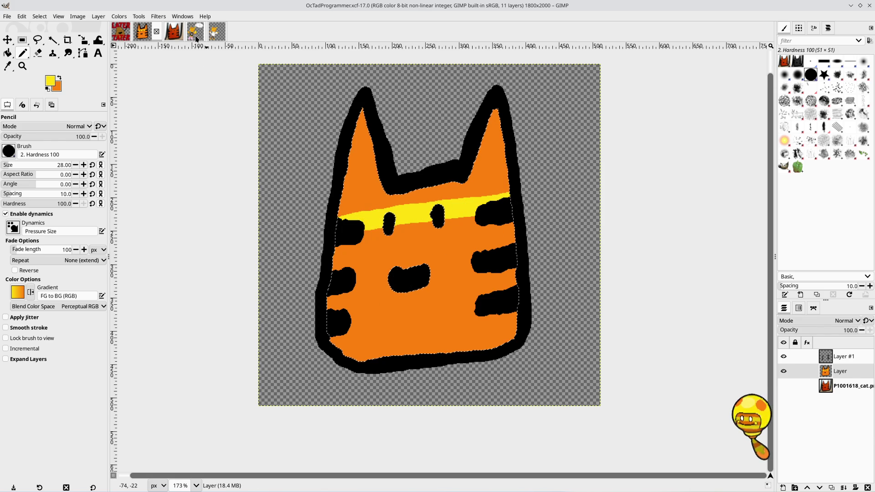
click(147, 38)
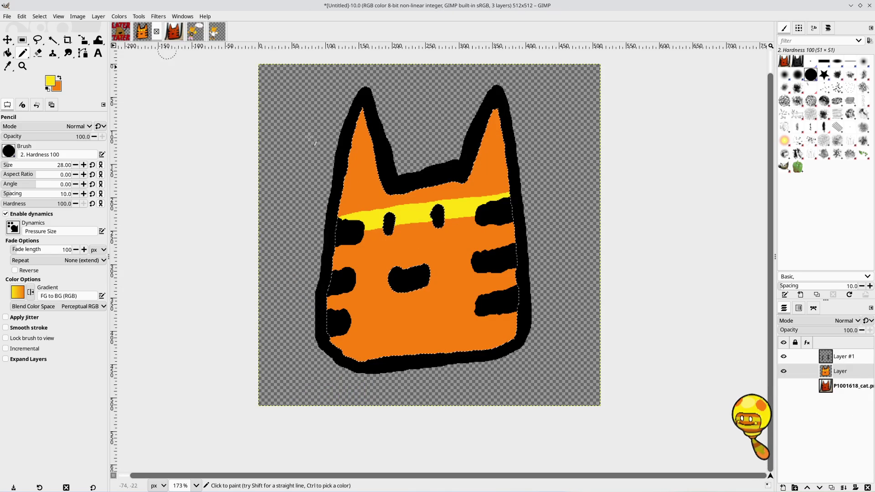
key(ctrl+z)
drag(341, 206, 513, 202)
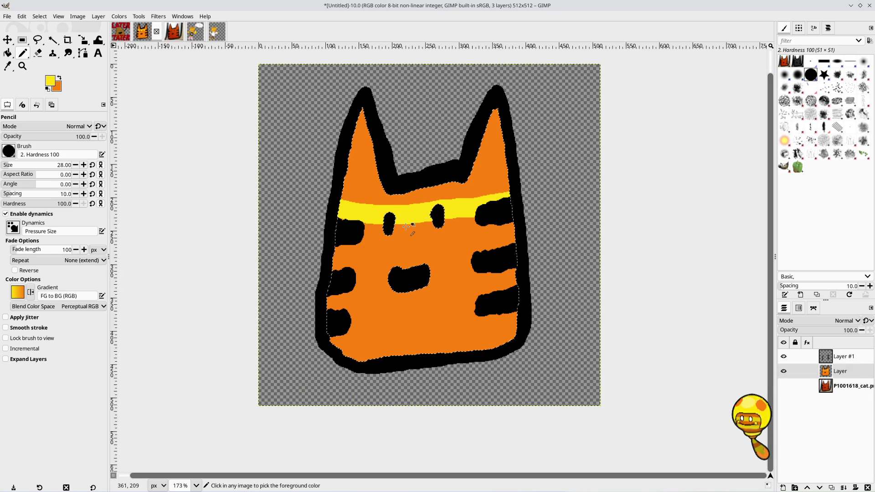
key(ctrl+z)
drag(337, 215, 523, 202)
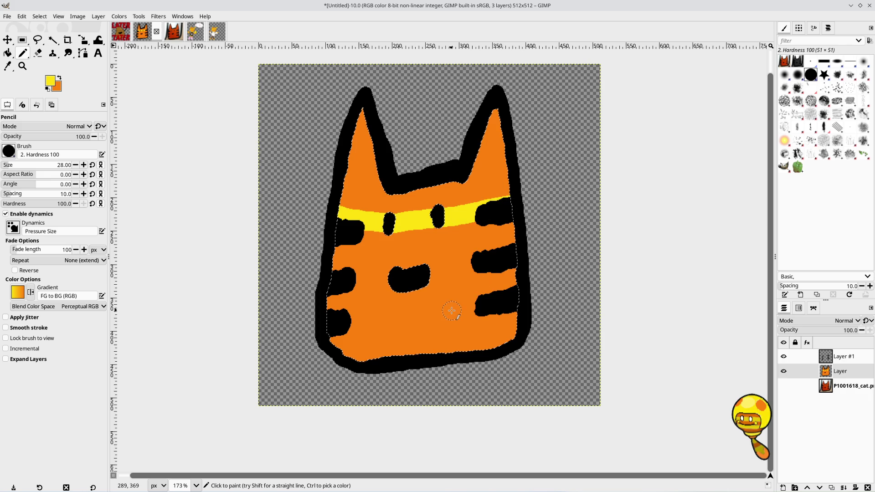
key(ctrl+z)
mouse_move(341, 210)
mouse_down()
mouse_move(399, 220)
mouse_move(455, 213)
mouse_up()
key(ctrl+z)
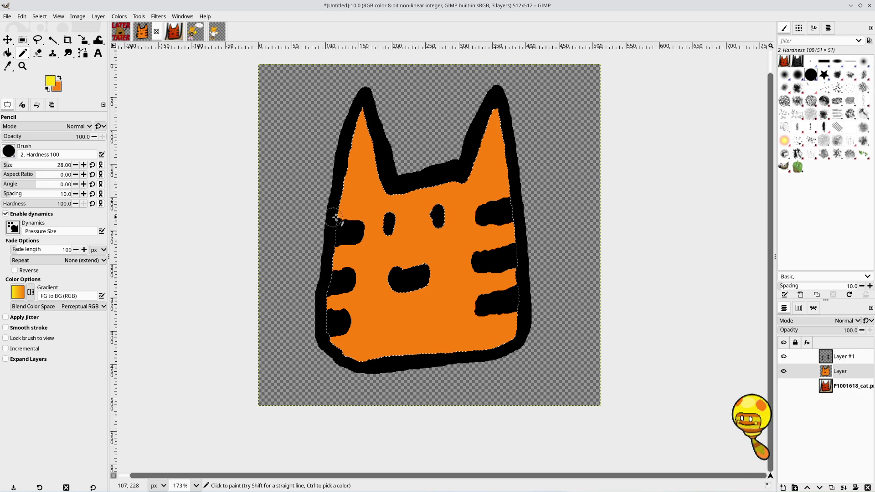
mouse_move(342, 211)
mouse_down()
mouse_move(447, 210)
mouse_move(512, 195)
mouse_up()
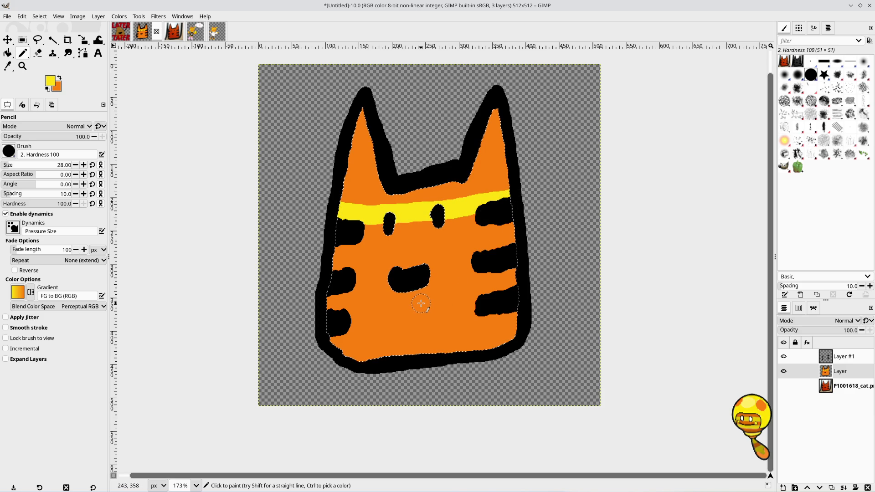
Step: Paint a second yellow stripe across the middle of the face, reaching the mouth
click(213, 36)
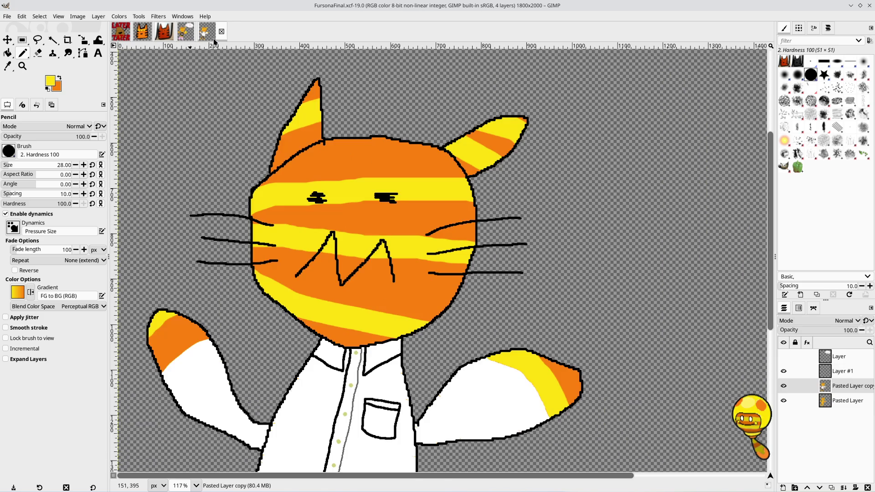
click(142, 39)
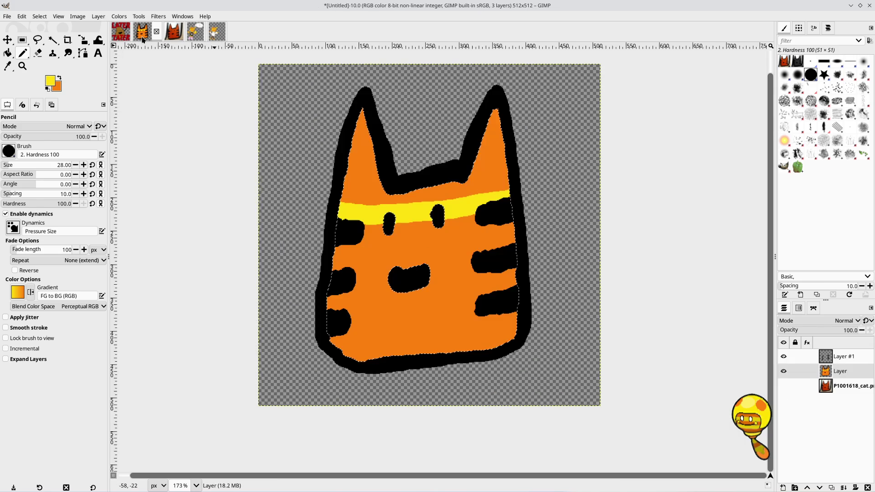
mouse_move(336, 262)
mouse_down()
mouse_move(481, 266)
mouse_move(504, 256)
mouse_move(514, 263)
mouse_up()
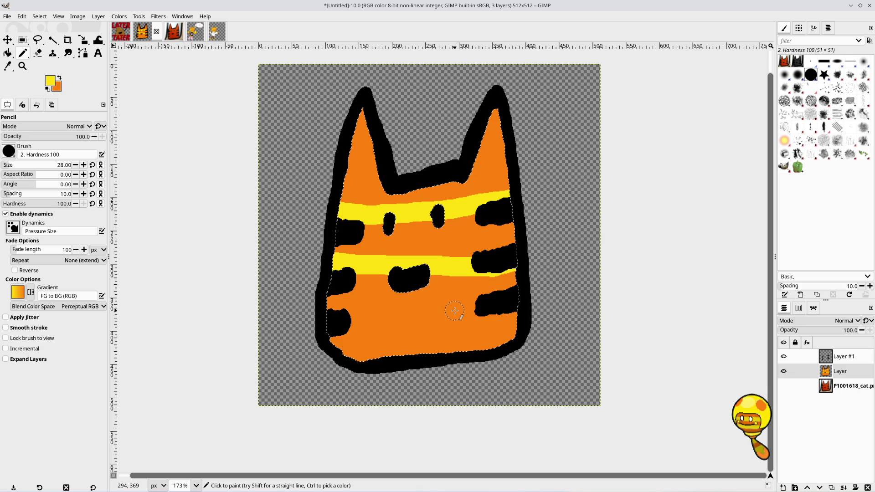
key(ctrl+z)
mouse_move(329, 263)
mouse_down()
mouse_move(413, 269)
mouse_move(503, 259)
mouse_up()
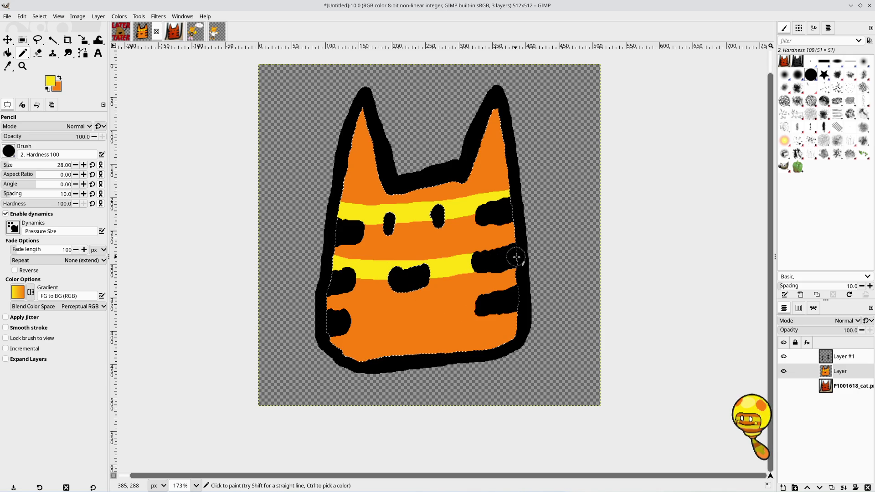
key(ctrl+z)
drag(330, 263, 508, 275)
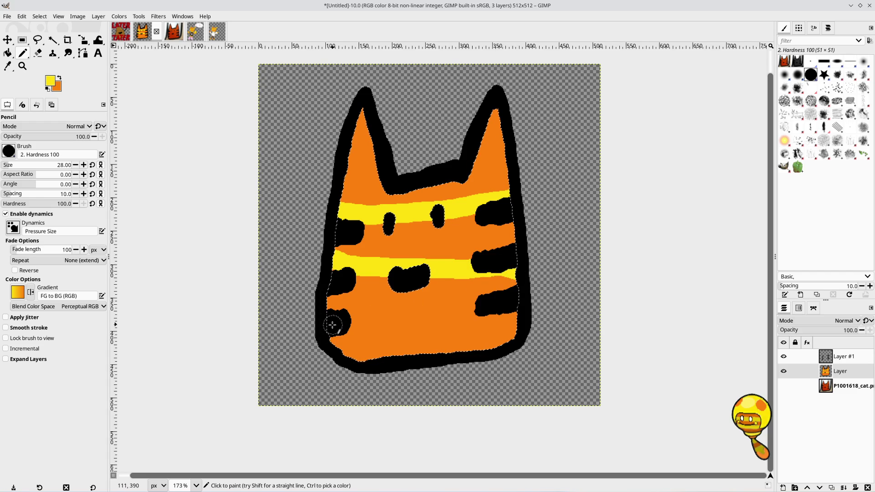
Step: Paint a third yellow stripe across the lower face, then remove the selection
drag(325, 313, 524, 338)
click(215, 37)
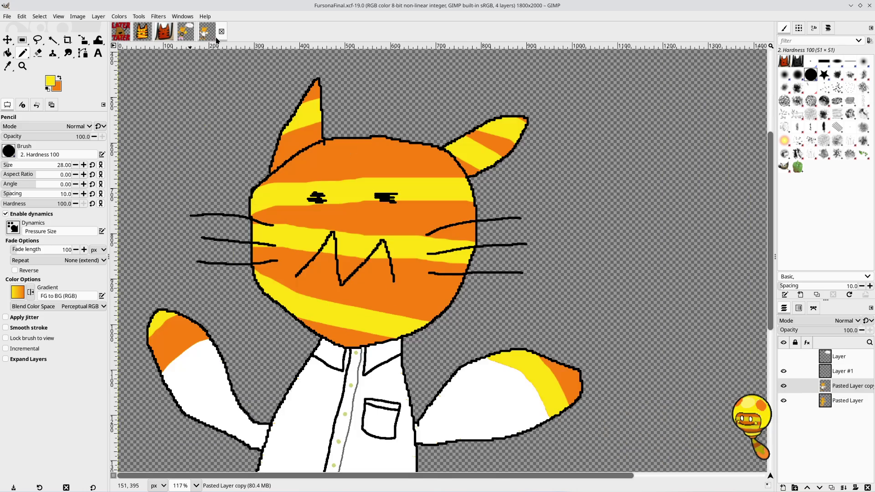
click(191, 38)
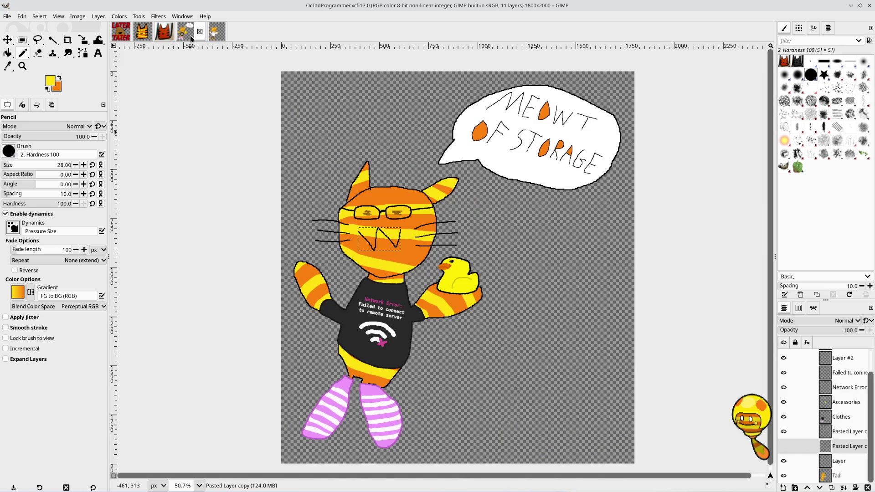
click(142, 31)
key(ctrl+z)
mouse_move(328, 303)
mouse_down()
mouse_move(383, 327)
mouse_move(519, 327)
mouse_up()
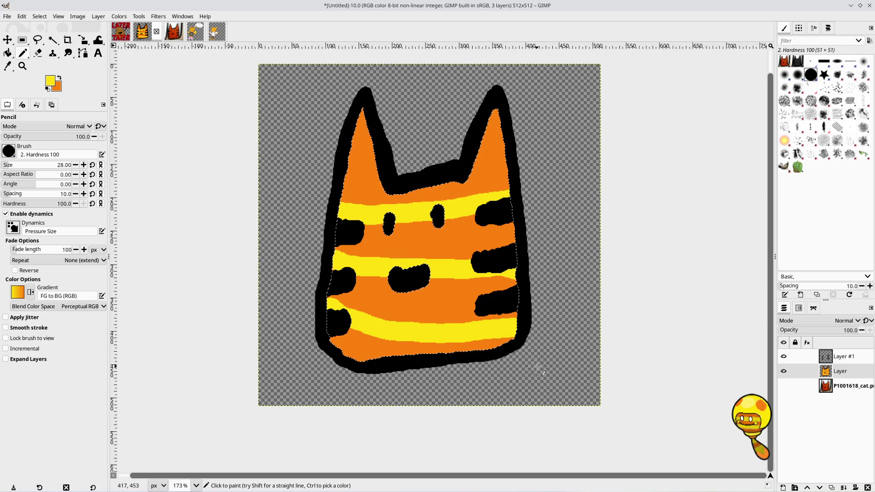
key(shift+ctrl+a)
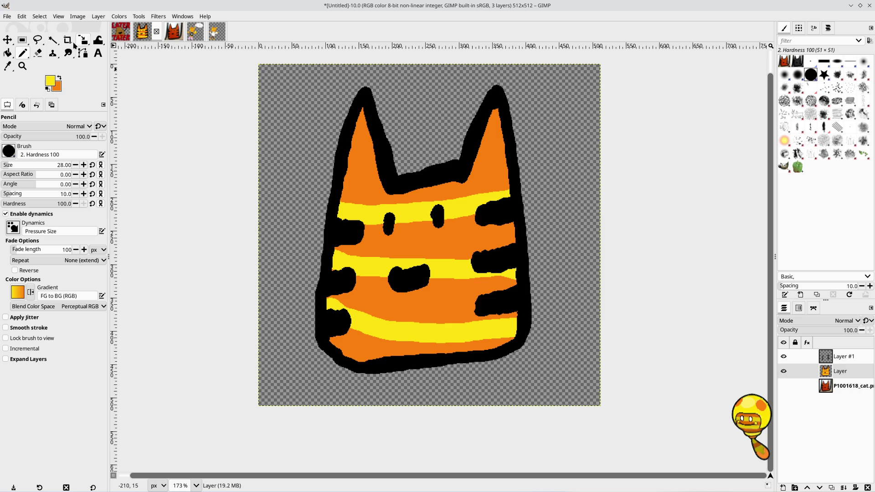
Step: Preview a 512×512 ellipse selection at position 0,0 over the cat, then clear it
click(38, 41)
click(21, 40)
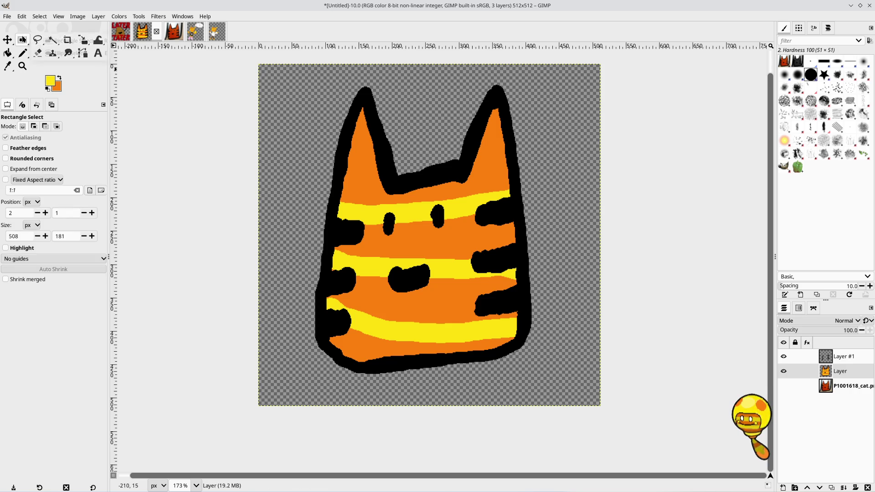
click(59, 51)
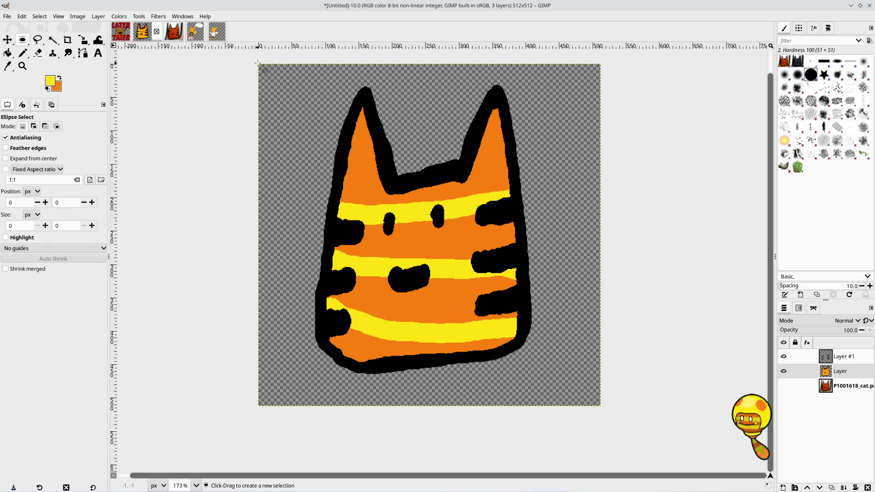
mouse_move(257, 63)
mouse_down()
mouse_move(325, 75)
mouse_move(445, 176)
mouse_move(554, 342)
mouse_up()
drag(569, 375, 605, 412)
click(46, 202)
click(46, 202)
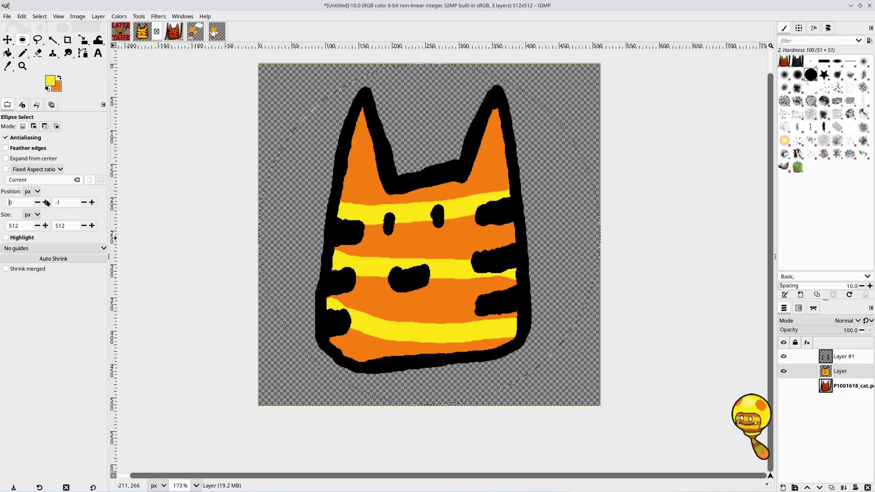
click(92, 203)
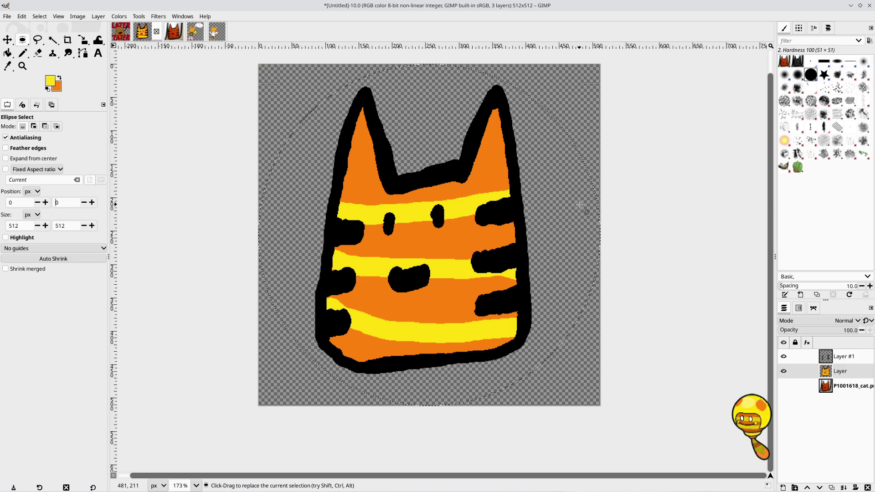
click(224, 161)
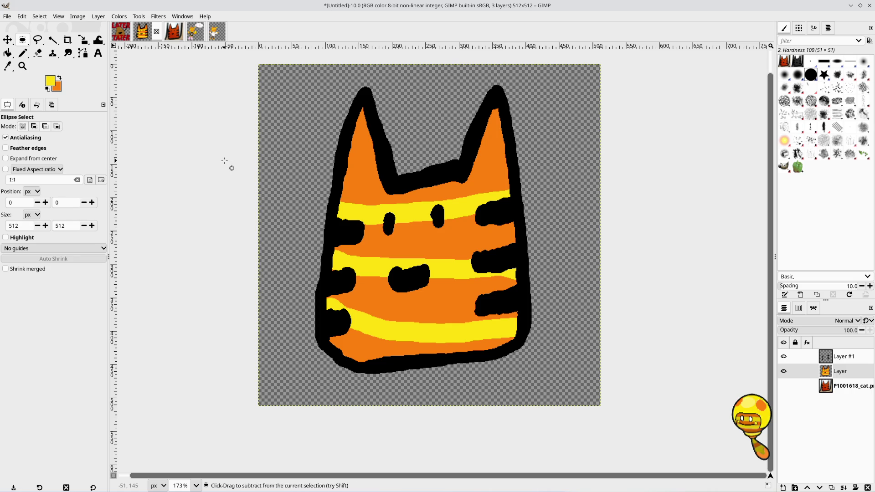
click(7, 16)
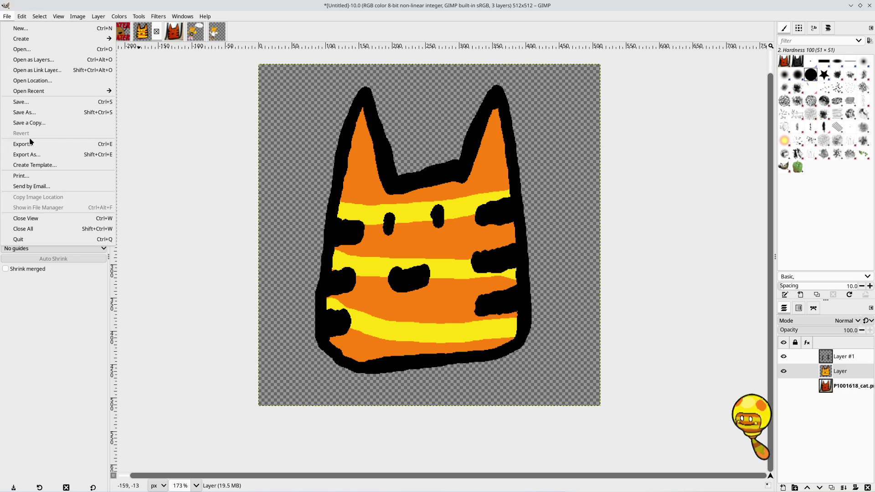
Step: In the save dialog, create a new 'passenger' folder inside the OC Tad folder
click(45, 105)
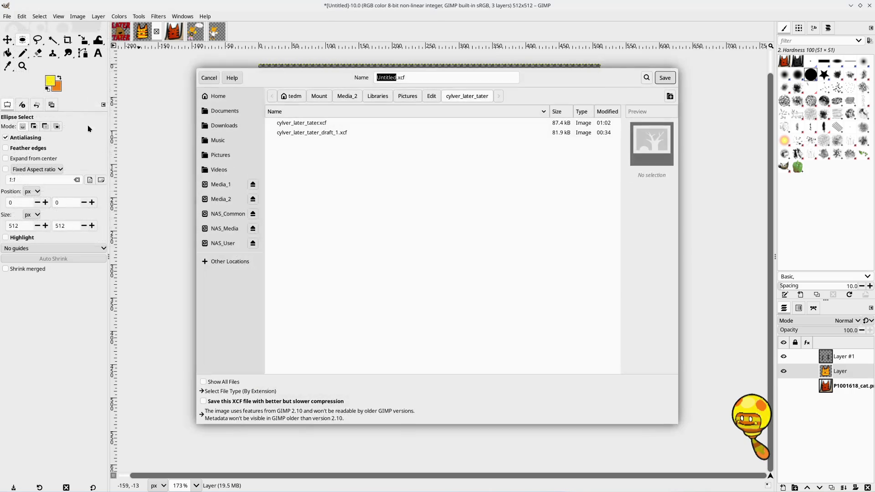
click(435, 100)
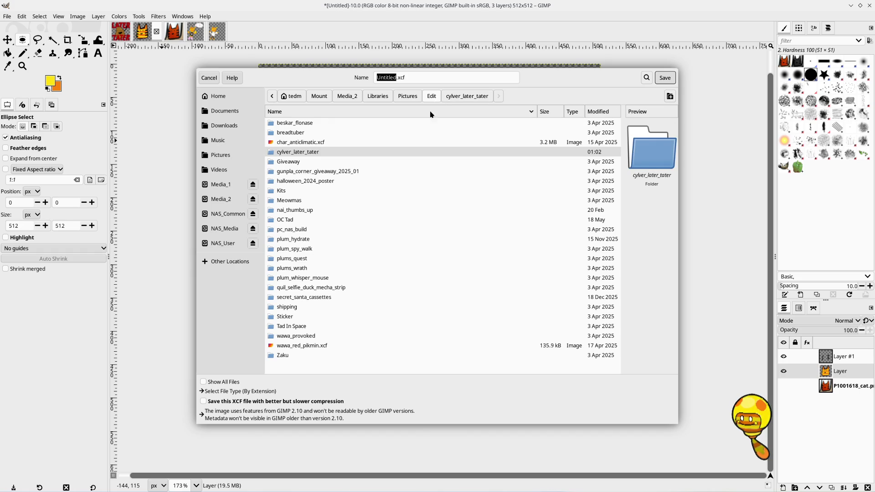
double_click(305, 219)
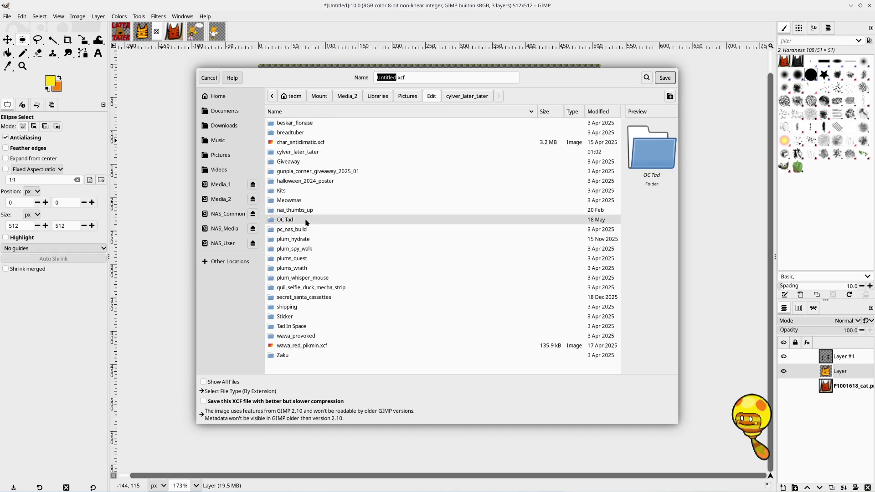
click(670, 97)
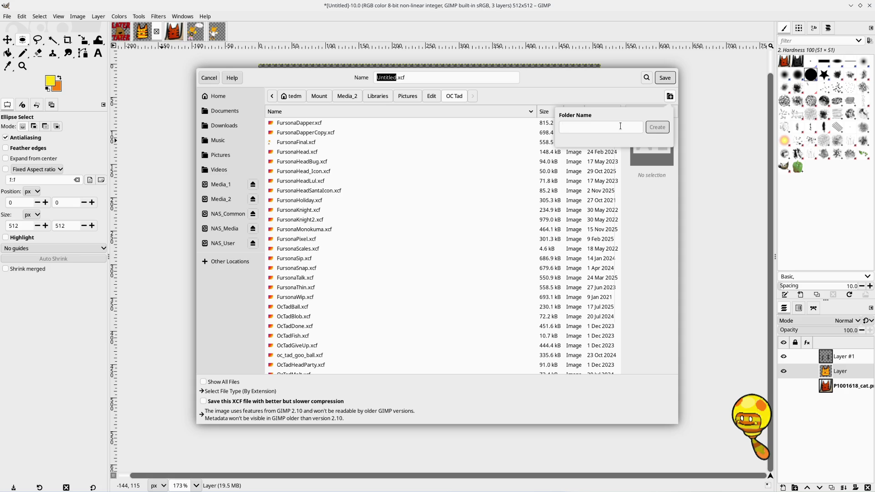
text(passenger)
key(Return)
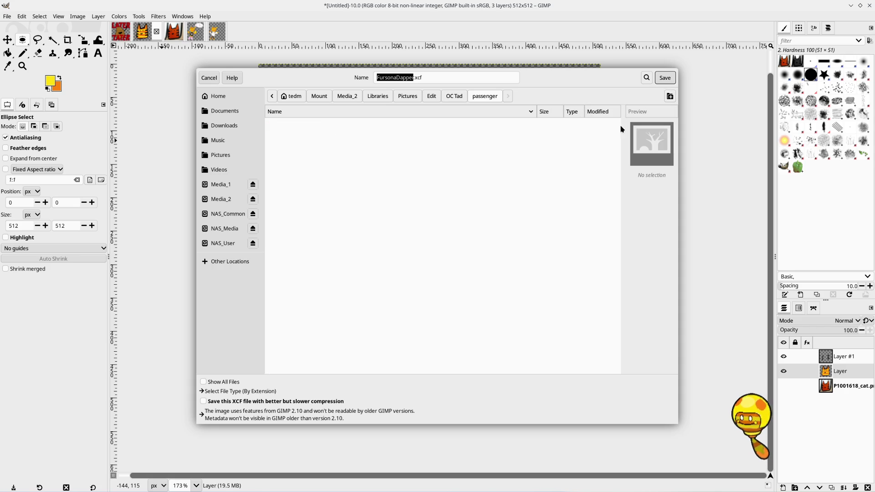
Step: Save the image in the passenger folder as oc_tad_passenger.xcf
click(411, 77)
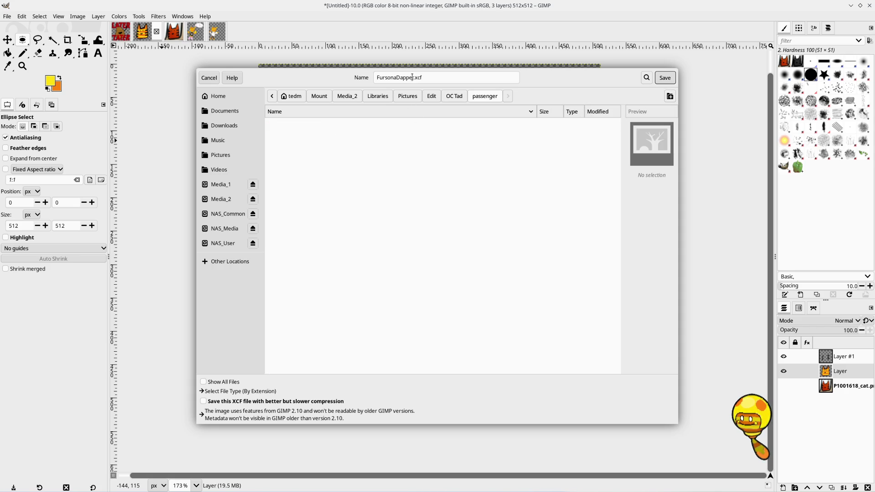
drag(413, 77, 376, 78)
key(BackSpace)
text(passenger)
key(Return)
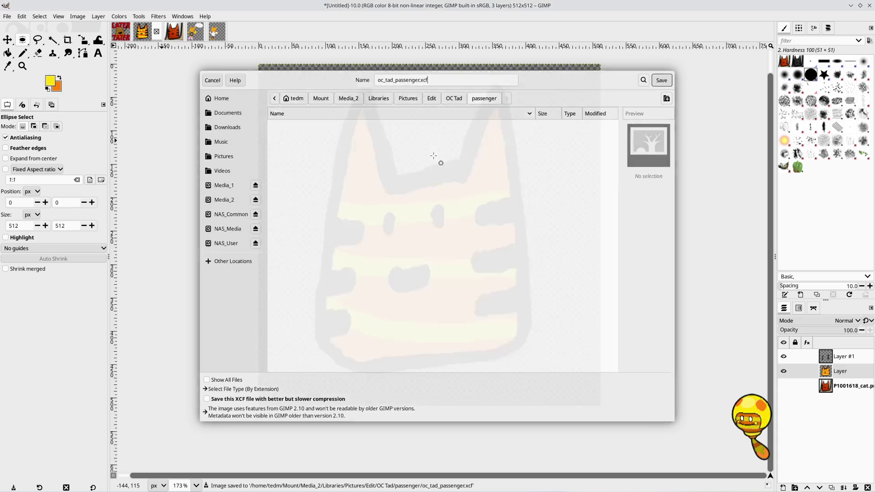
Step: Export the image as oc_tad_passenger.png
key(ctrl+shift+e)
click(666, 76)
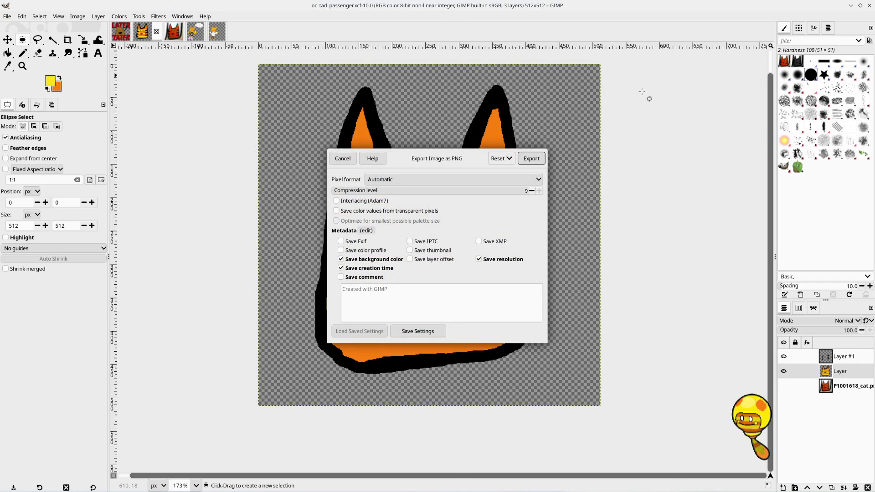
click(527, 159)
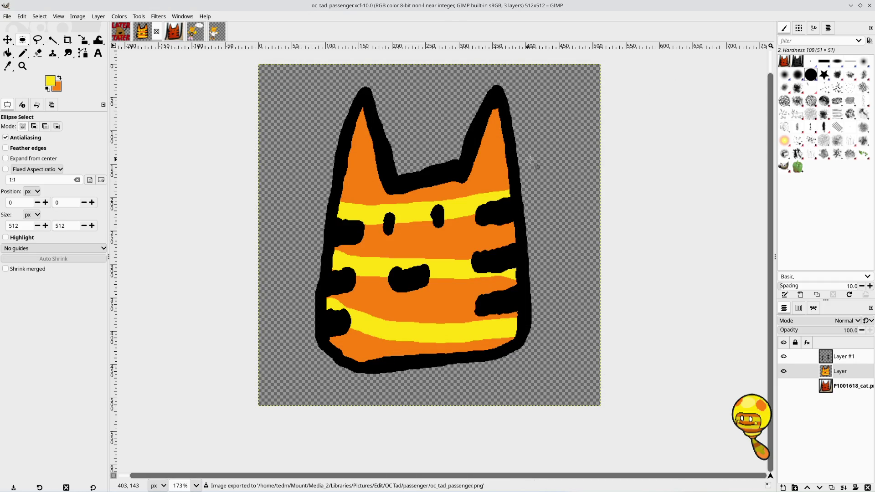
mouse_move(191, 489)
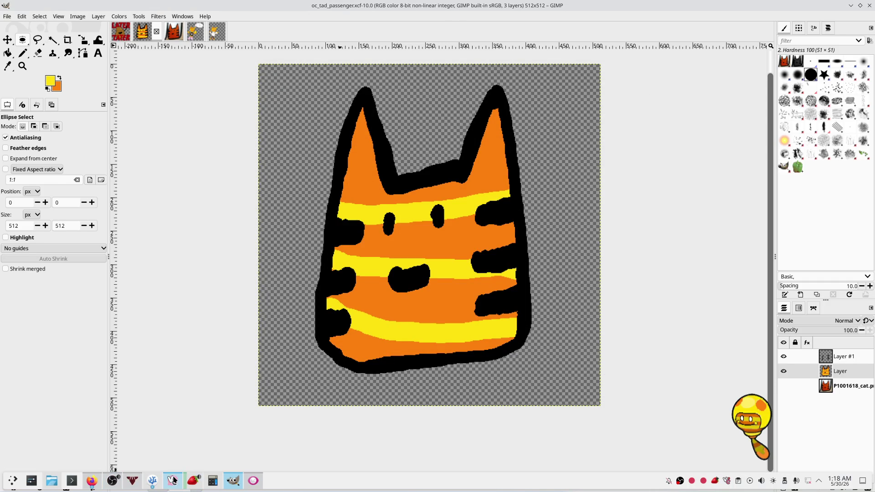
click(172, 479)
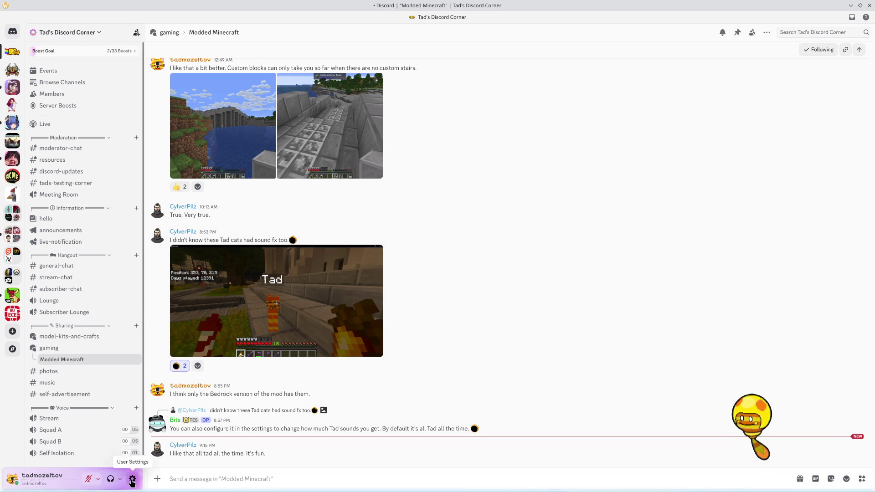
click(132, 480)
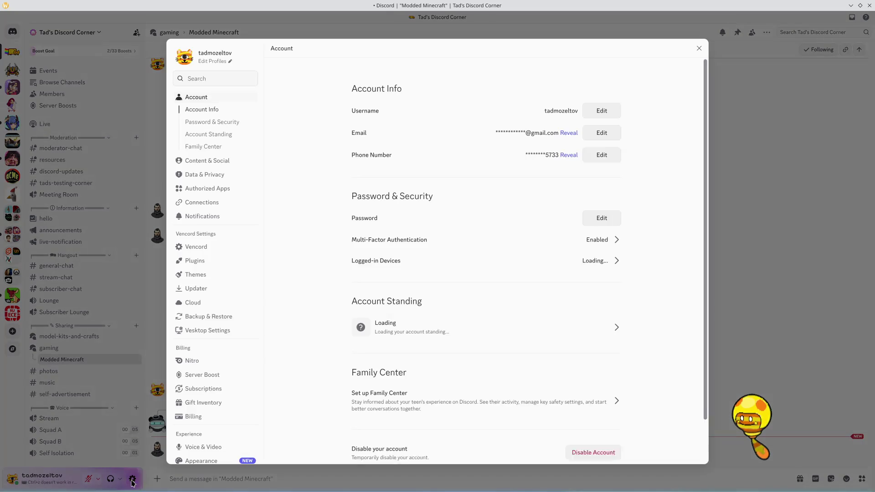
click(210, 61)
click(528, 208)
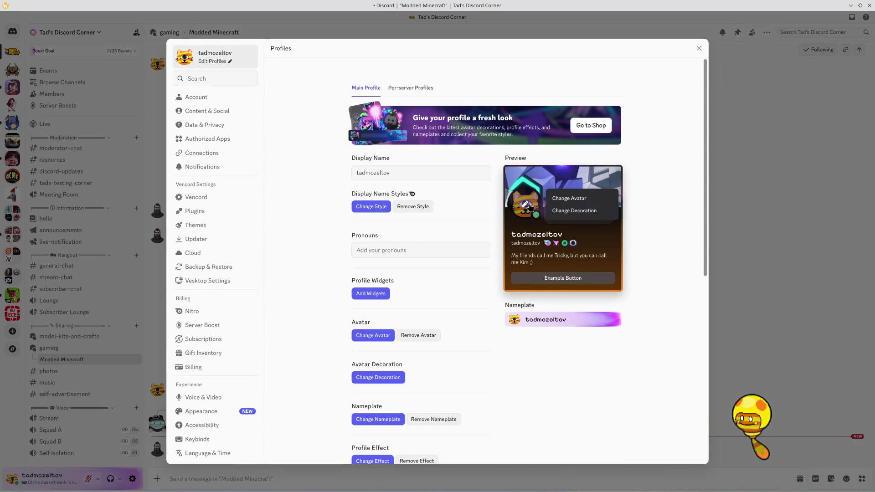
click(587, 199)
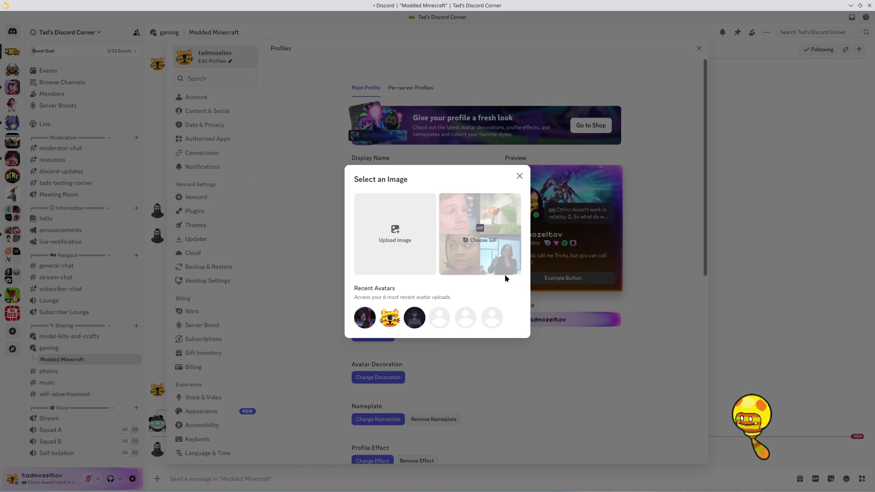
click(399, 237)
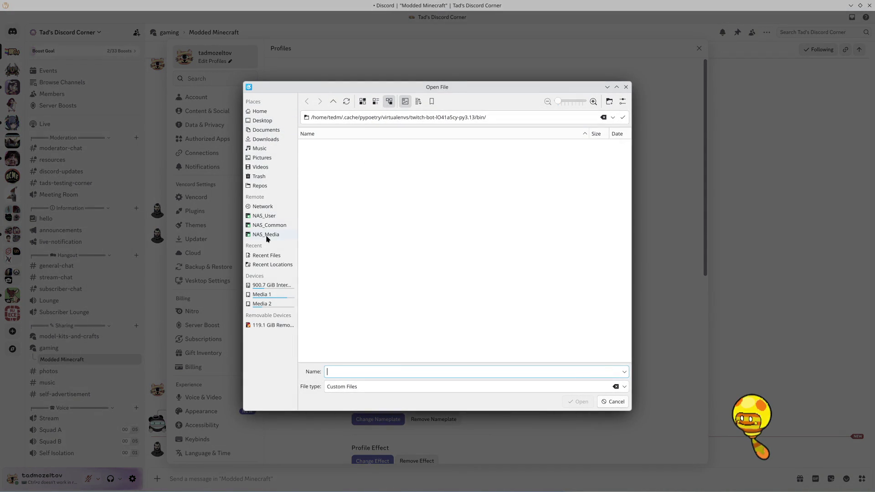
Step: Browse to Media_2/Libraries/Pictures/Edit/OC Tad/passenger and open oc_tad_passenger.png
click(269, 304)
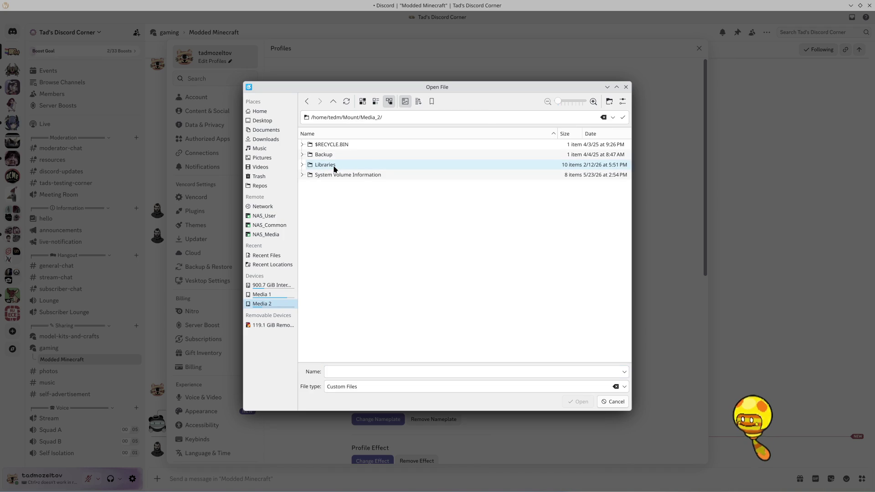
mouse_move(228, 490)
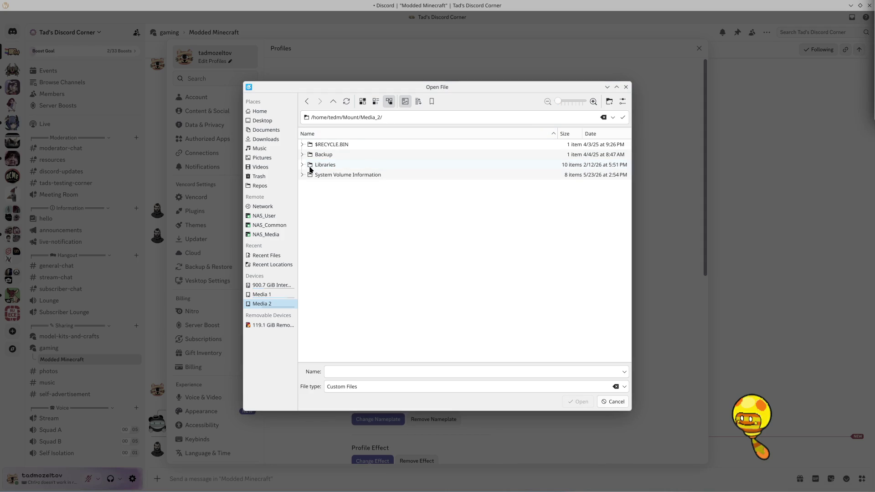
click(327, 168)
double_click(328, 170)
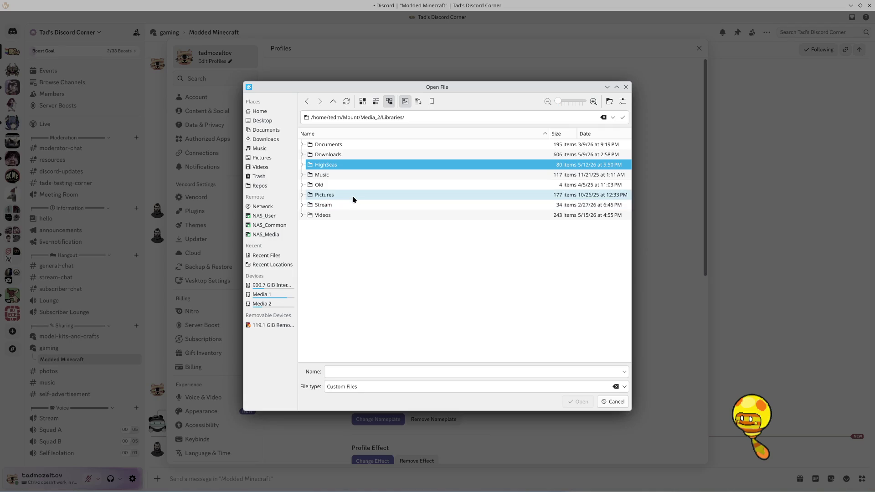
double_click(353, 196)
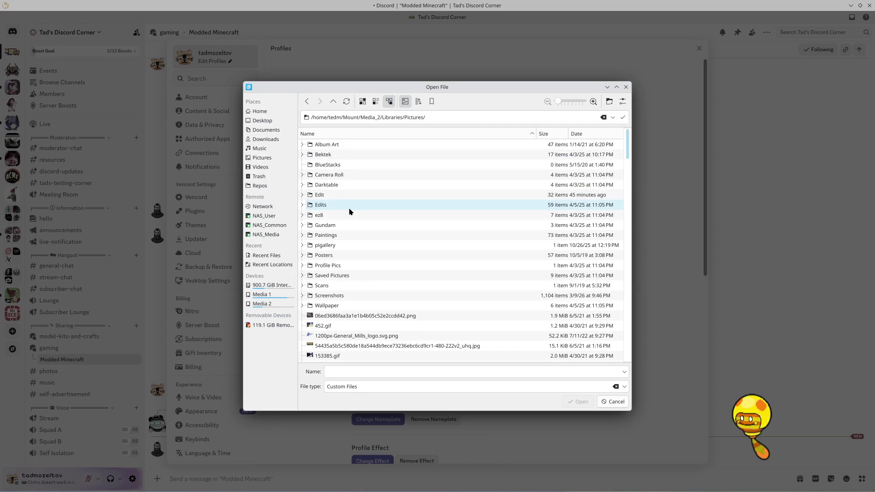
double_click(349, 195)
click(346, 236)
double_click(346, 236)
double_click(357, 144)
click(357, 145)
click(581, 401)
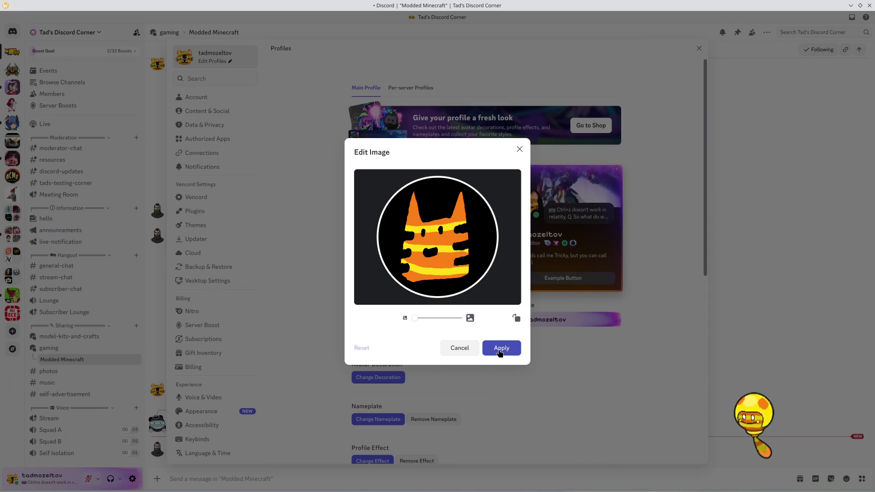
Step: Apply the cropped cat image as avatar, save past the captcha check, and close User Settings
click(500, 348)
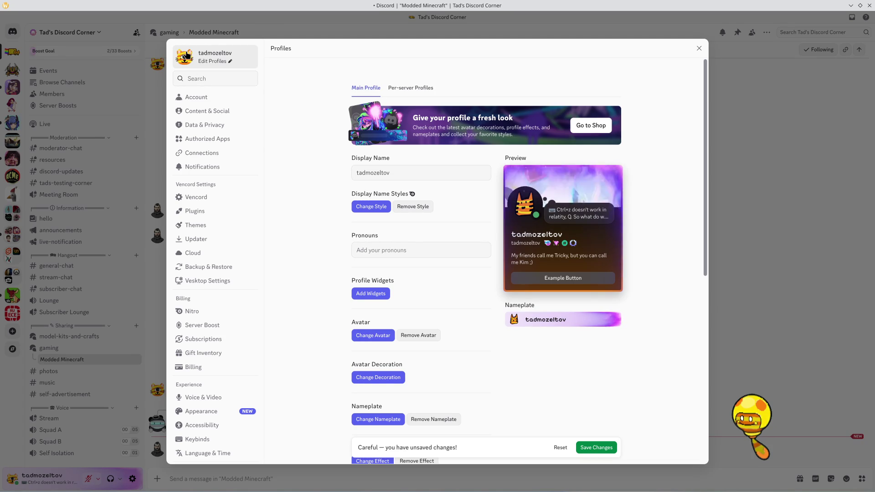
scroll(461, 315, down, 5)
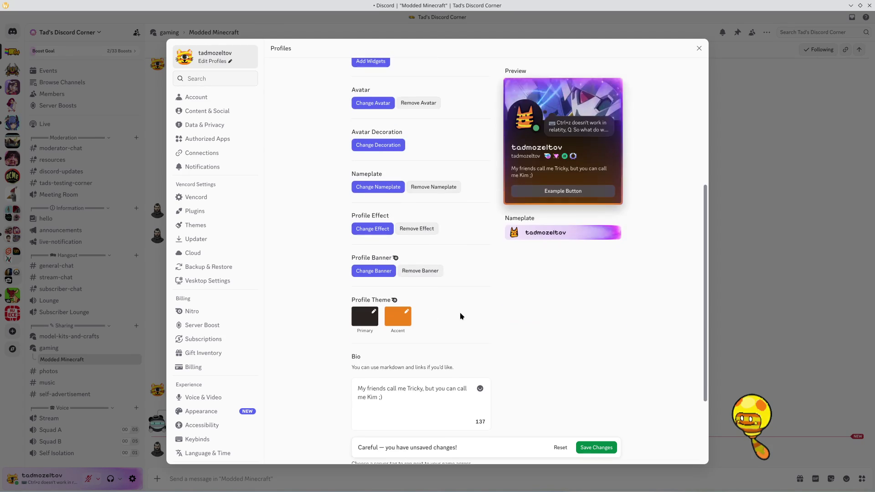
scroll(461, 315, up, 5)
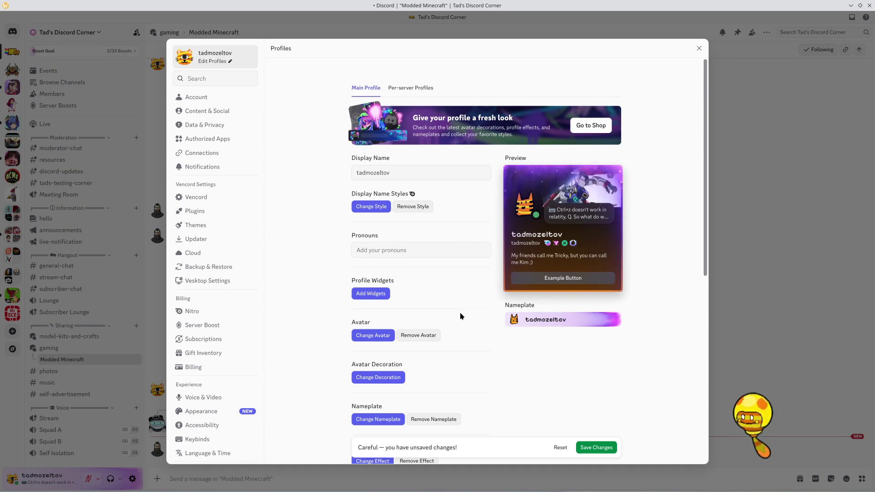
click(395, 87)
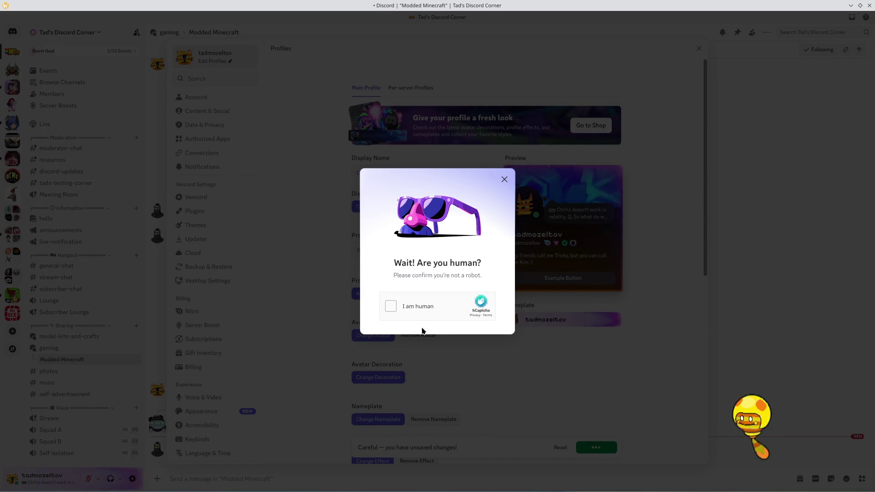
click(390, 305)
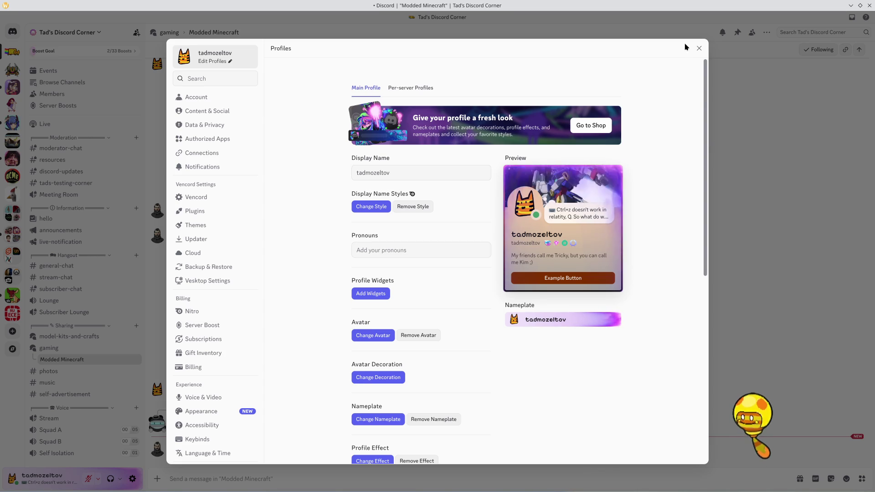
click(699, 49)
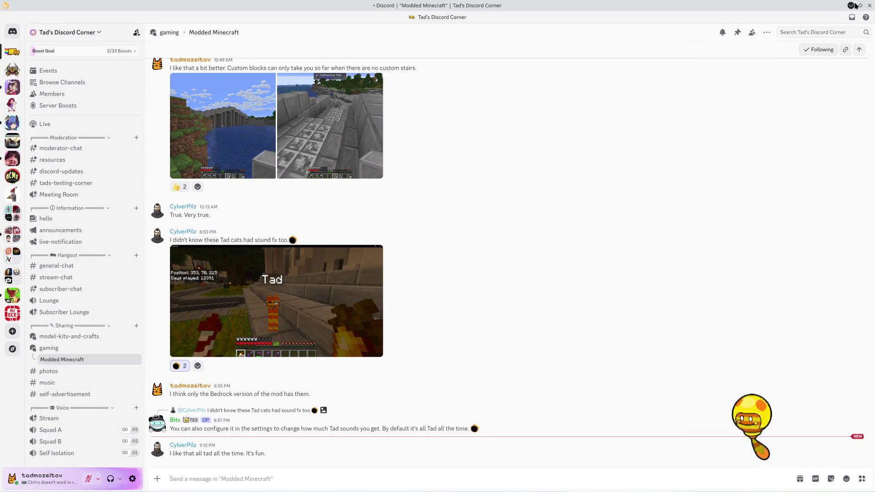
Step: Back in GIMP, save a copy as oc_tad_passenger_emote.xcf in the passenger folder
click(850, 5)
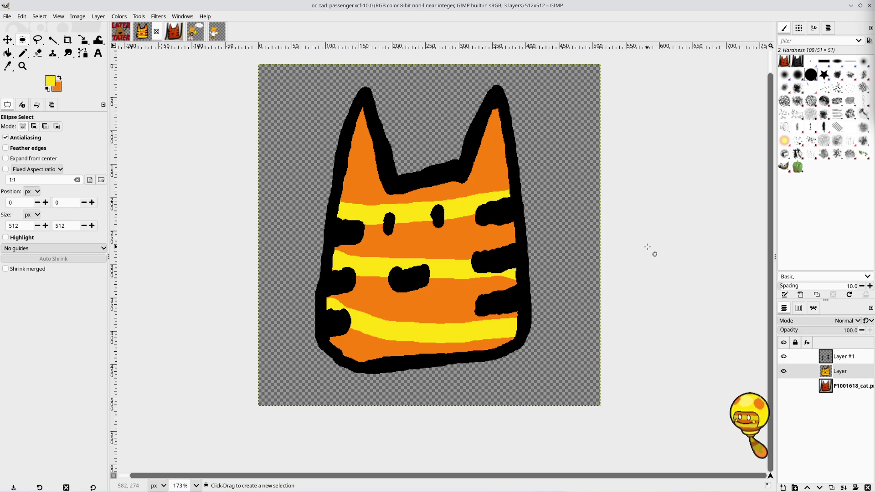
scroll(647, 247, up, 1)
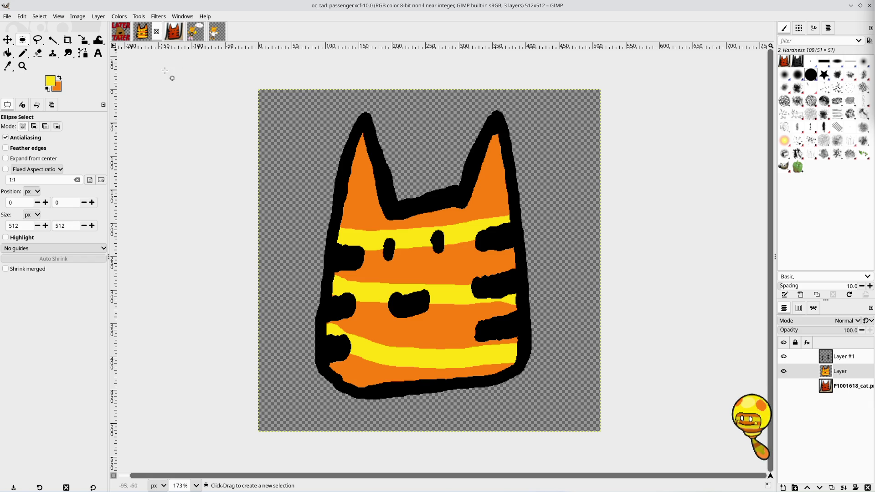
click(7, 16)
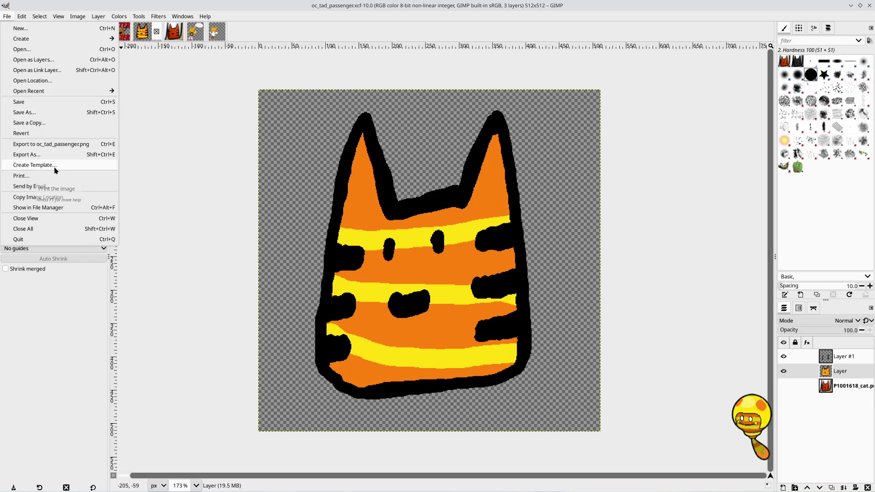
click(54, 123)
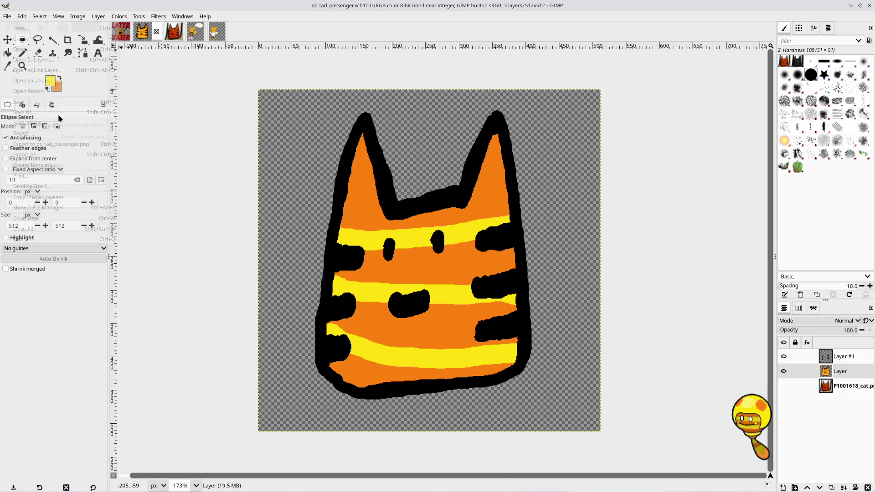
click(418, 78)
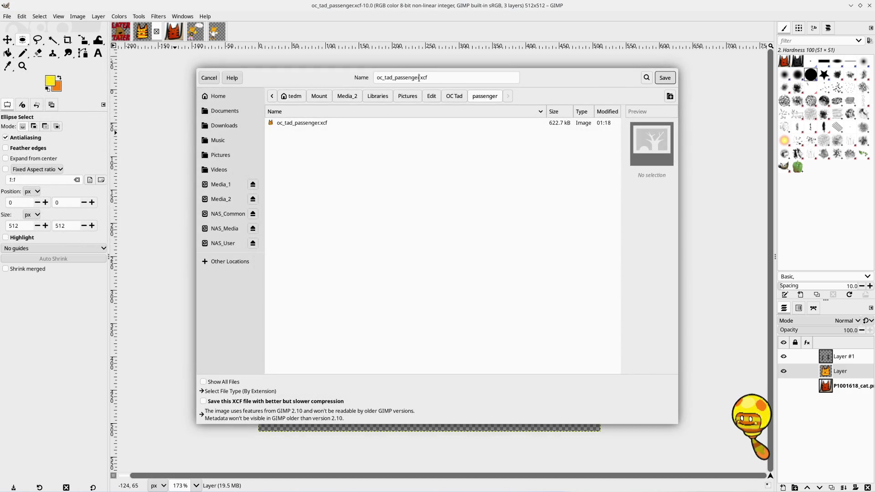
text(_em)
text(ote)
key(Return)
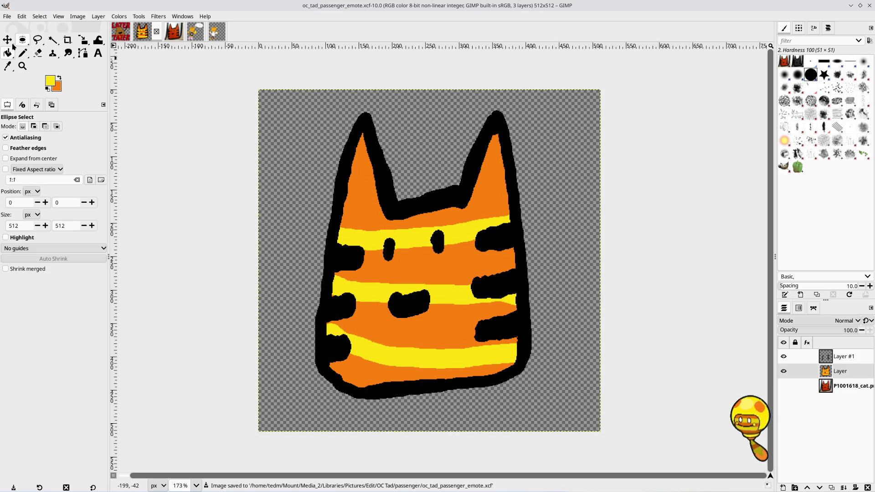
click(69, 42)
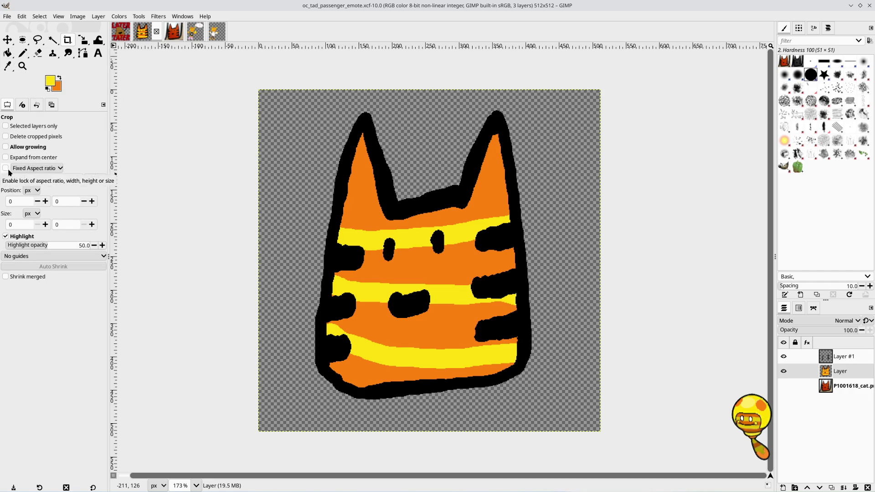
Step: Change the Crop tool's aspect ratio from 512:512 to 1:1 and discard a trial crop rectangle
drag(29, 179, 7, 178)
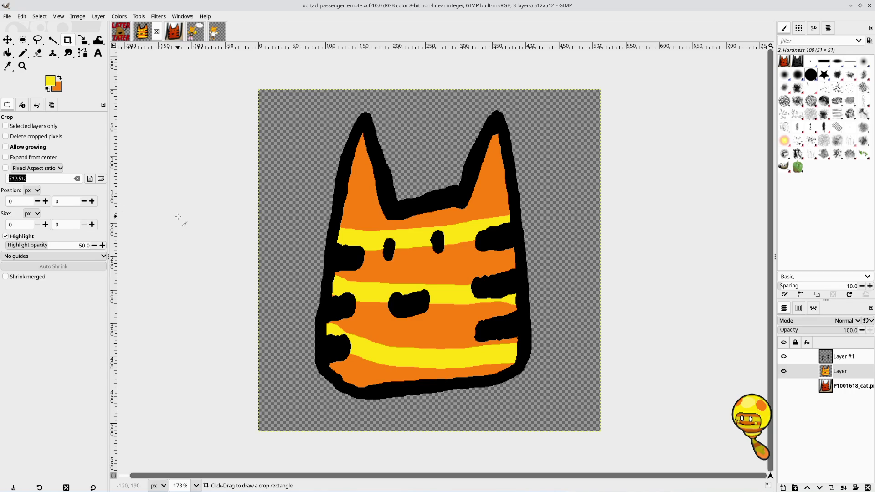
text(1:1)
mouse_move(306, 110)
mouse_down()
mouse_move(387, 116)
mouse_move(496, 313)
mouse_move(550, 315)
mouse_move(550, 412)
mouse_move(537, 402)
mouse_up()
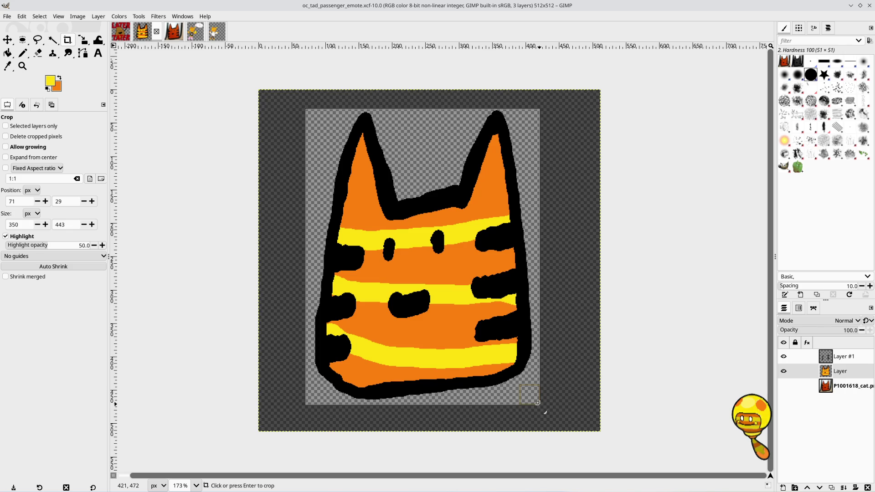
click(210, 197)
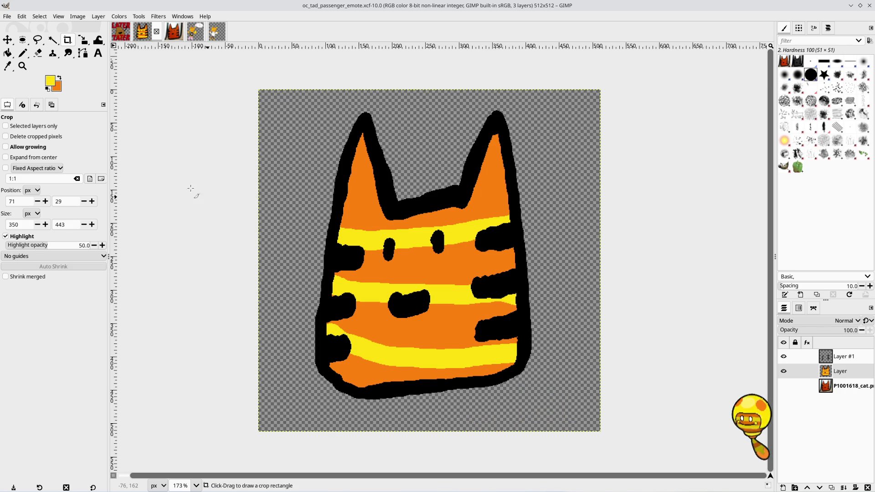
Step: Lock the crop to 1:1 and frame the cat head in a roughly 436×435 square at 26,30
click(6, 169)
mouse_move(303, 99)
mouse_down()
mouse_move(498, 296)
mouse_move(510, 368)
mouse_move(592, 395)
mouse_up()
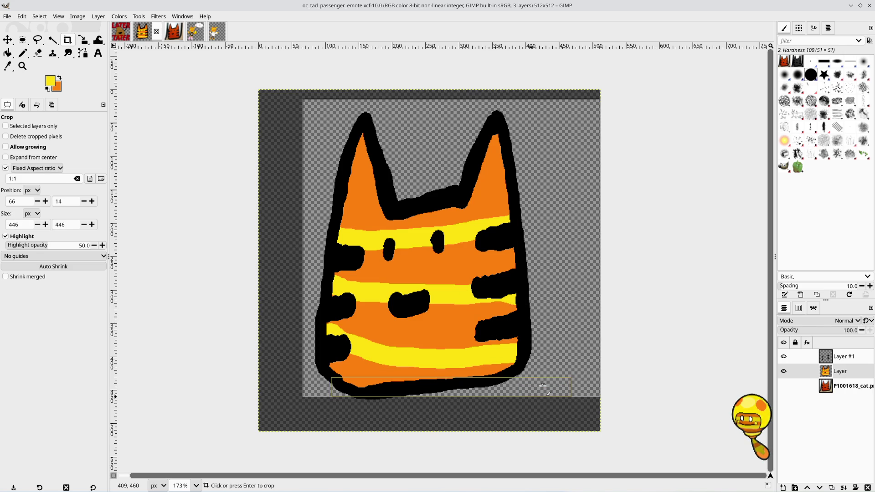
drag(548, 363, 530, 371)
drag(563, 395, 556, 397)
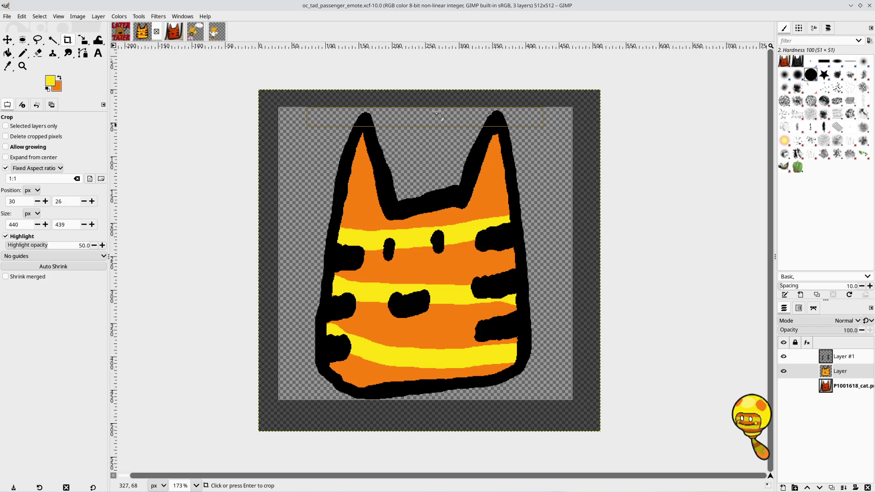
drag(296, 119, 299, 122)
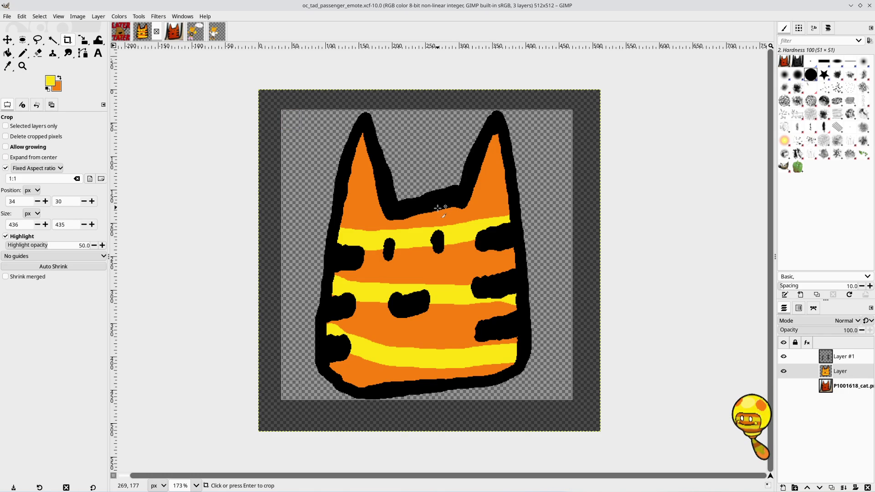
drag(440, 235, 436, 233)
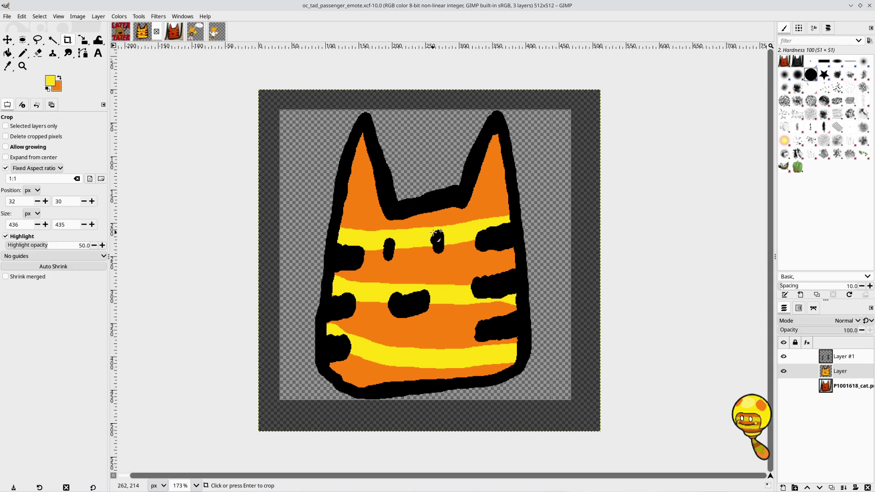
drag(433, 231, 429, 231)
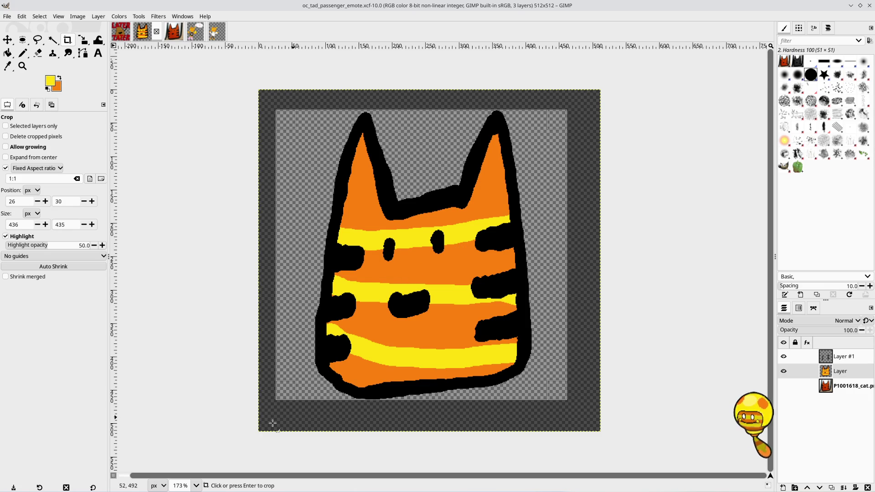
Step: In KCalc, clear the display and compute 28 × 15 = 420
mouse_move(3, 489)
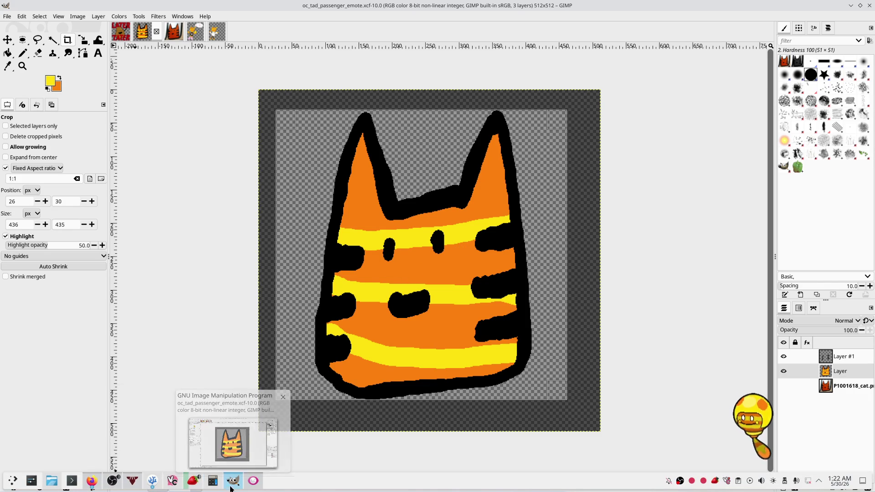
click(212, 480)
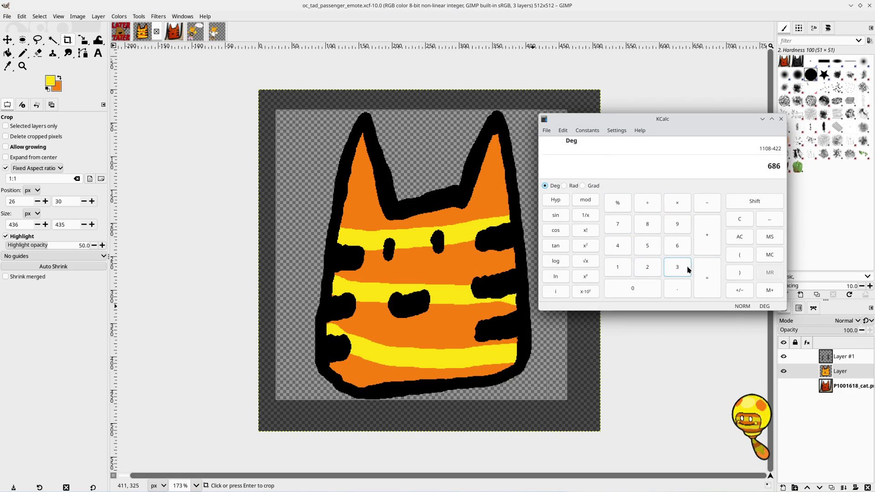
click(748, 221)
click(647, 267)
click(647, 224)
click(665, 201)
click(620, 264)
click(647, 248)
click(708, 280)
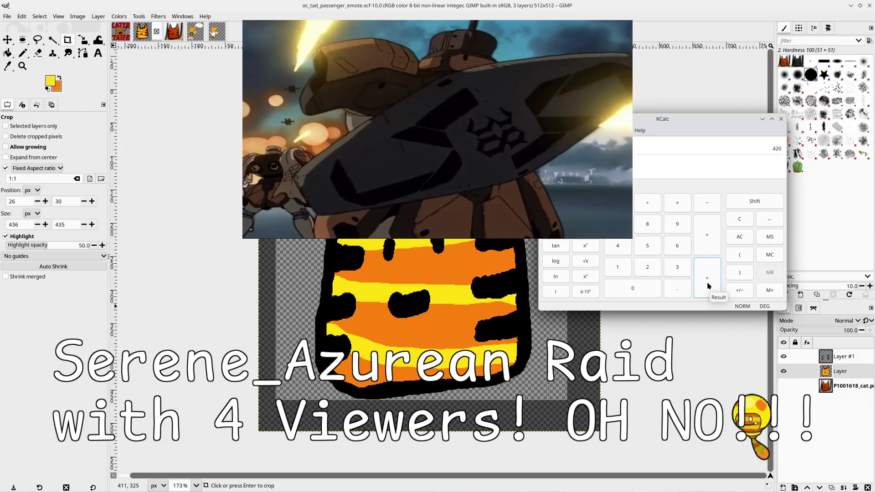
Step: Add 28 to reach 448, close KCalc, and start growing the crop toward 448
click(708, 241)
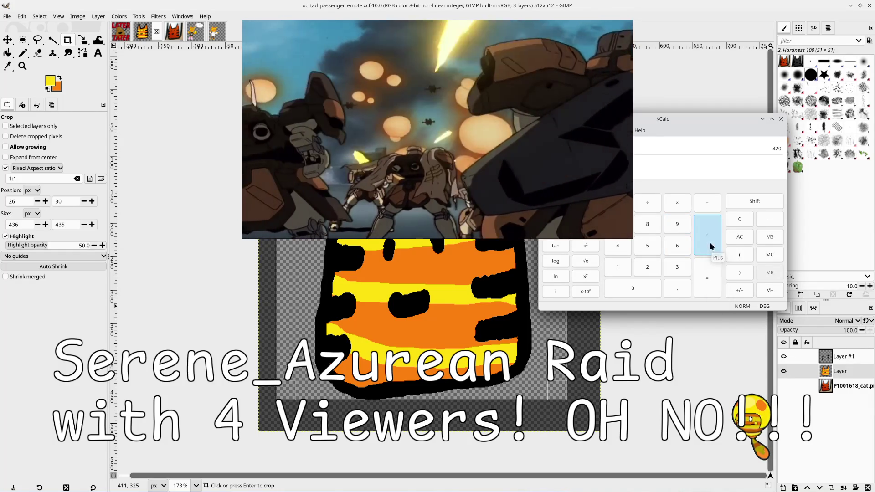
click(646, 267)
click(647, 224)
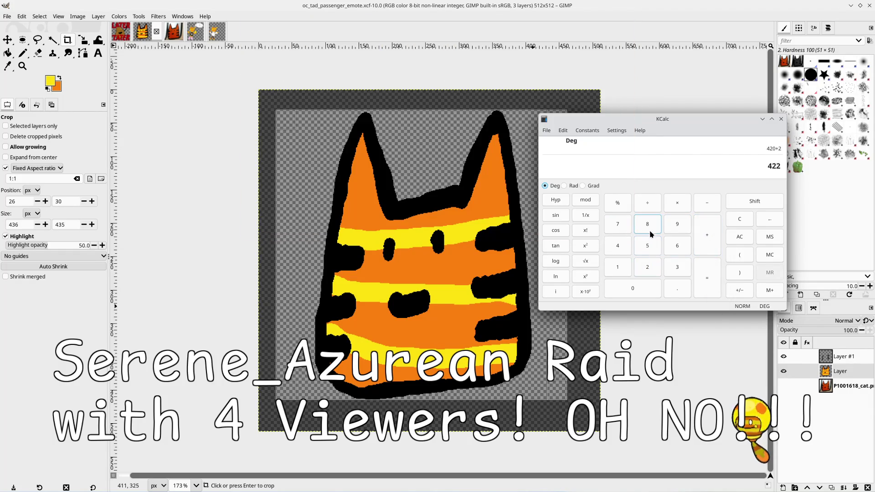
click(709, 294)
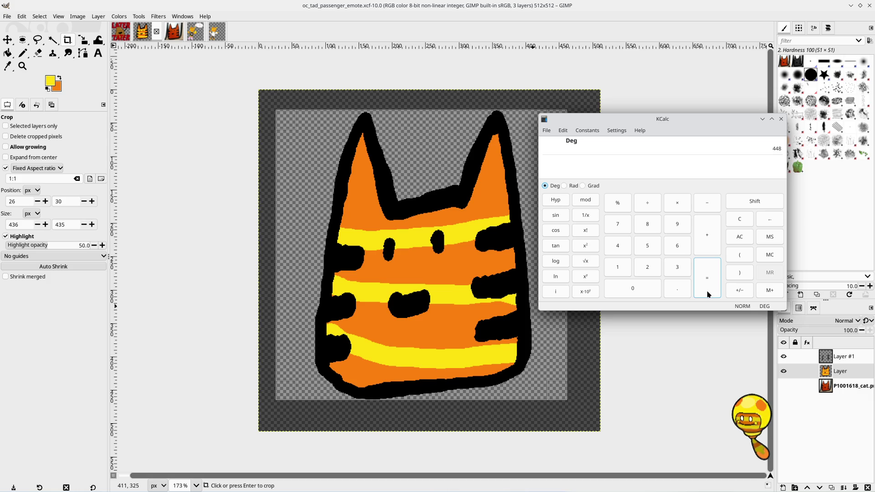
click(780, 119)
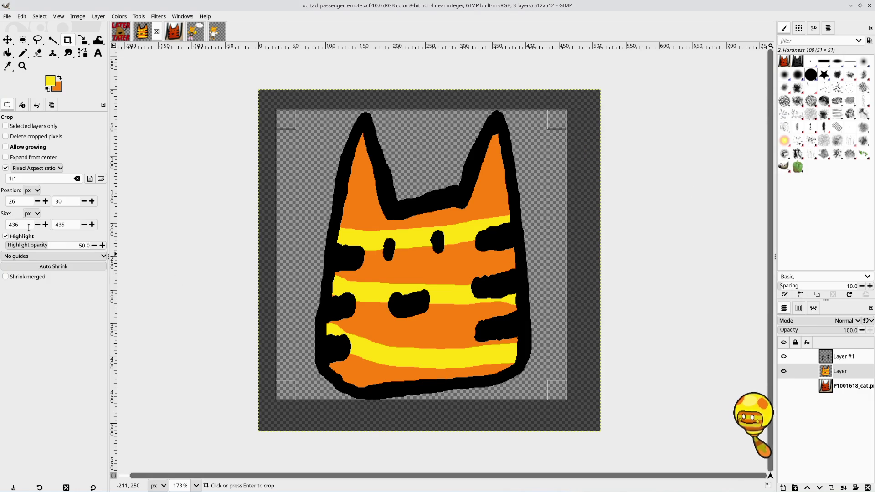
click(46, 225)
click(45, 226)
Step: Bring the crop to exactly 448×448 px, apply it, and switch to the P1001618_cat photo
click(46, 226)
click(45, 226)
click(45, 225)
click(46, 225)
click(46, 225)
click(46, 225)
click(46, 225)
click(45, 226)
click(45, 226)
click(45, 226)
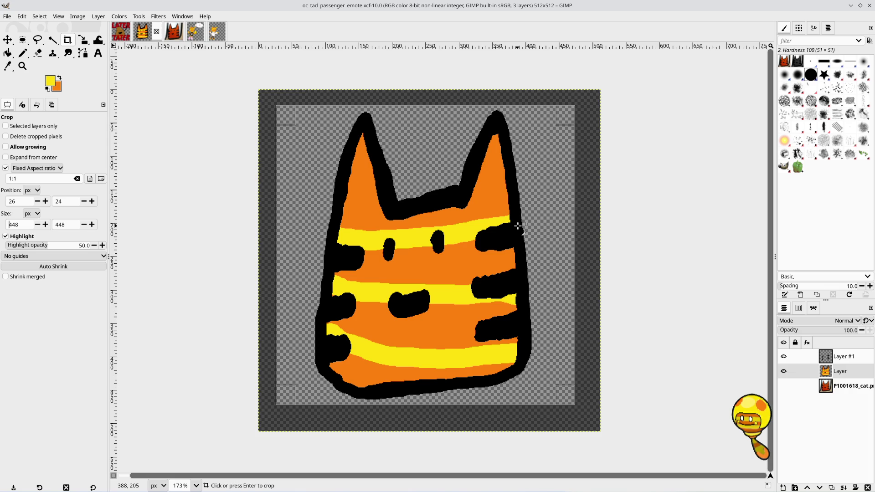
click(469, 233)
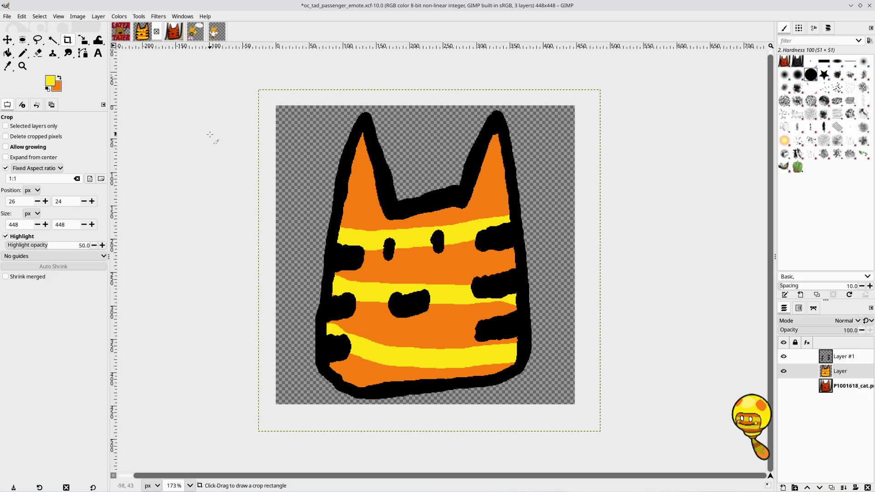
click(167, 32)
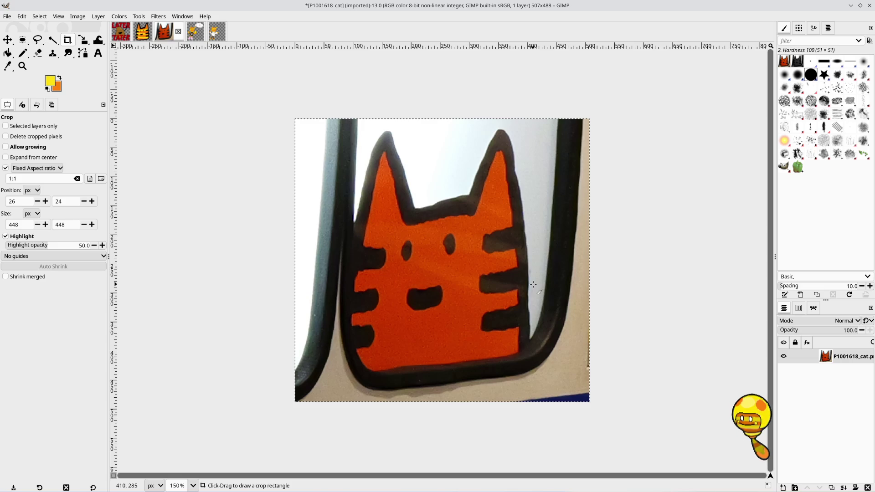
Step: Switch back to the cropped 448×448 oc_tad_passenger_emote.xcf image
click(144, 37)
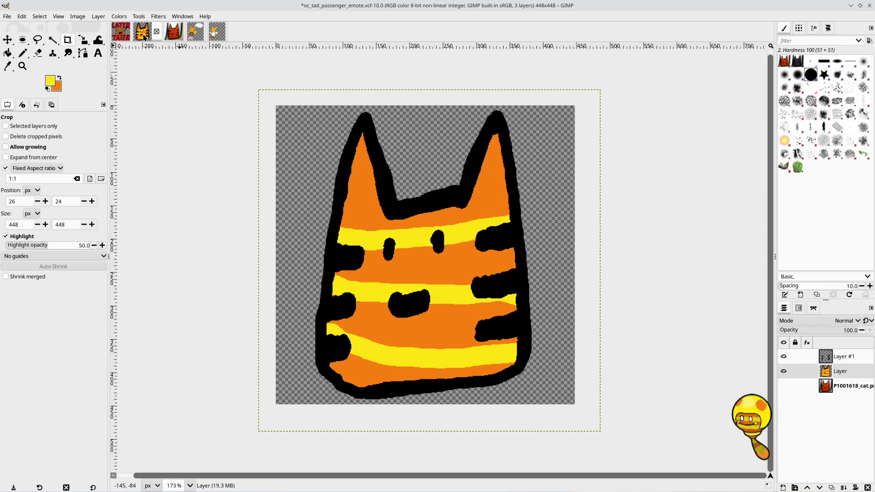
click(24, 17)
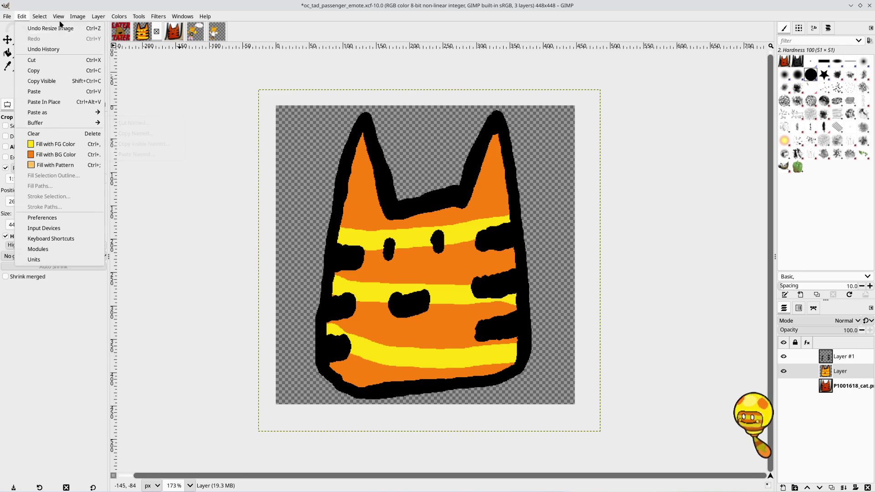
Step: Scale the image to 28×28 px with interpolation None
mouse_move(78, 17)
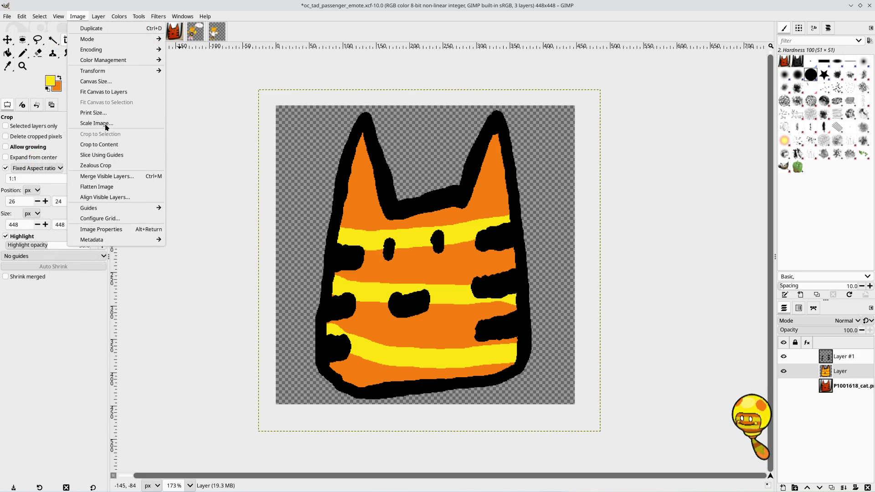
click(106, 124)
double_click(410, 233)
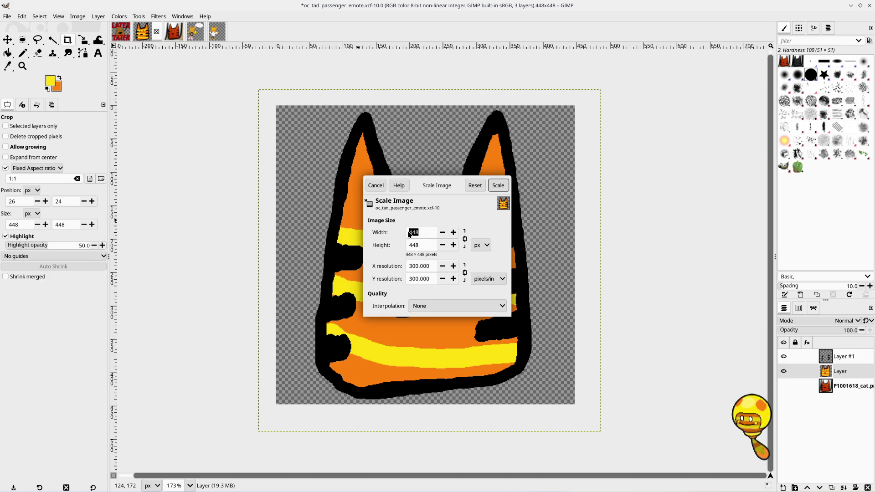
text(8)
click(498, 185)
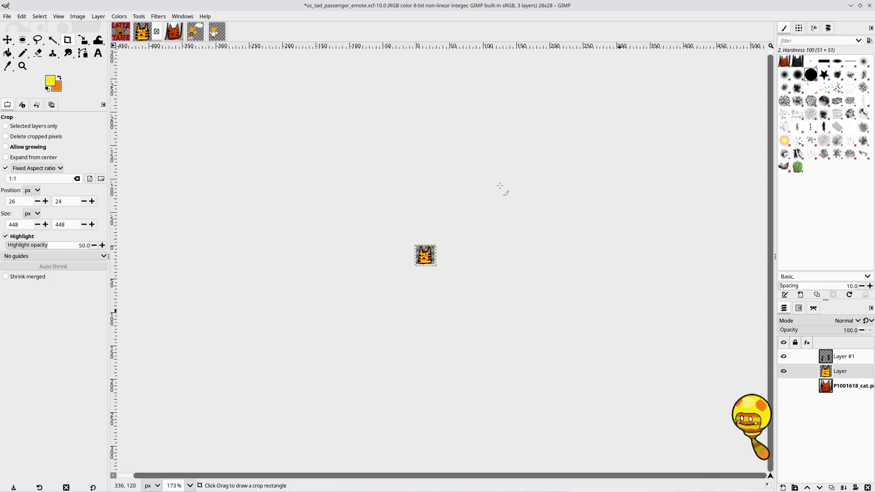
Step: Zoom in and out to inspect the blocky 28×28 cat head
scroll(425, 259, up, 5)
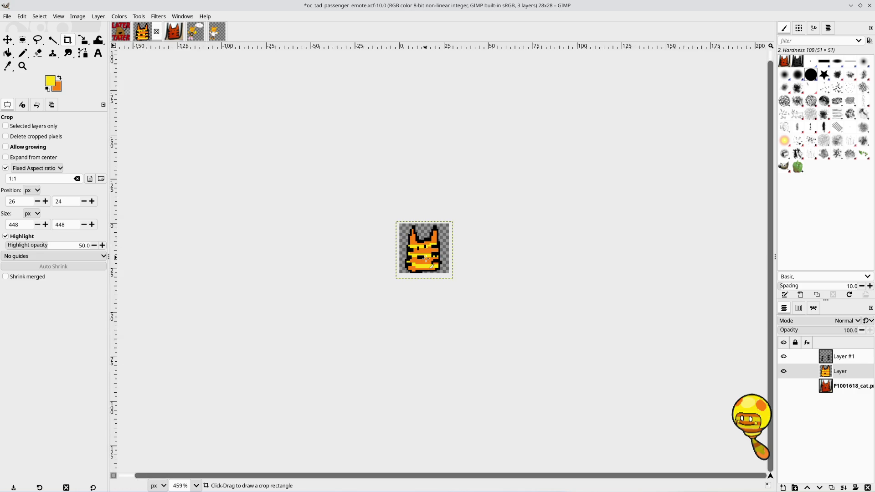
scroll(426, 259, up, 2)
scroll(425, 258, up, 1)
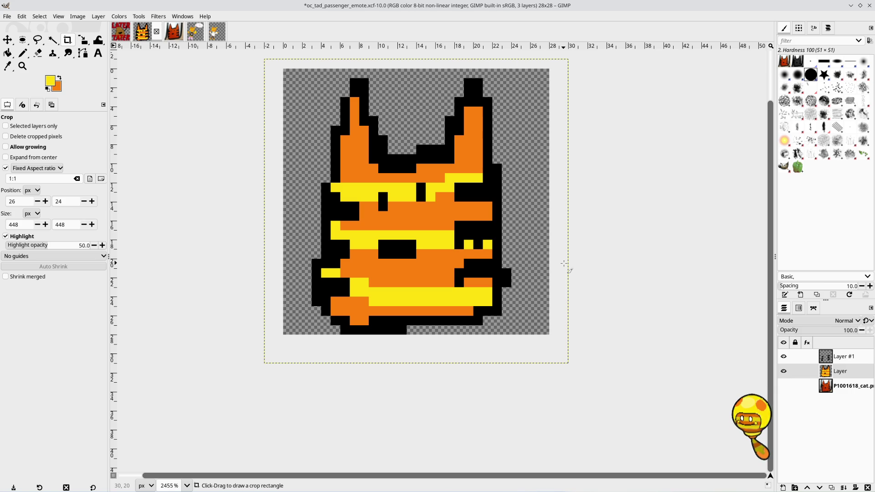
scroll(388, 174, down, 1)
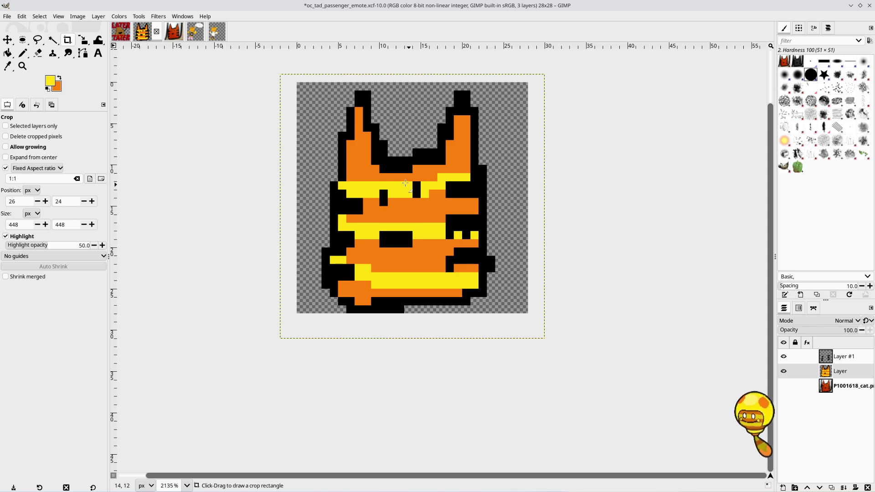
scroll(394, 197, down, 4)
scroll(394, 198, down, 12)
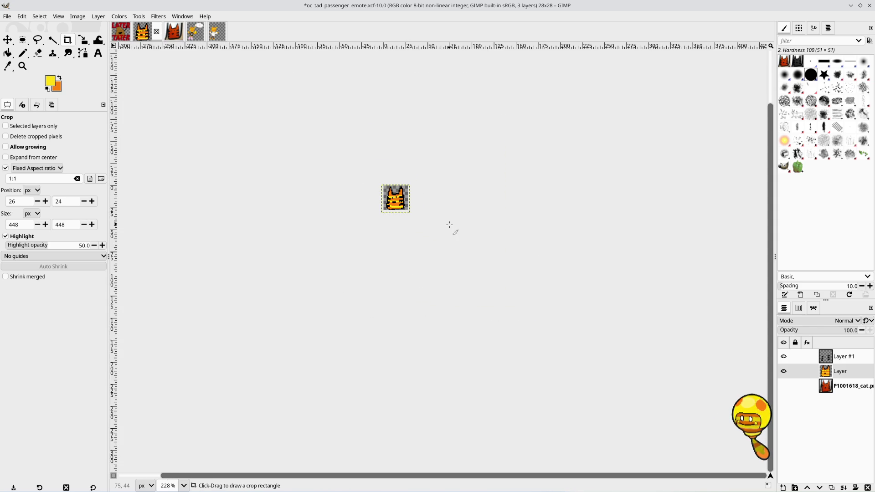
scroll(449, 224, down, 3)
scroll(449, 224, up, 12)
scroll(502, 255, up, 4)
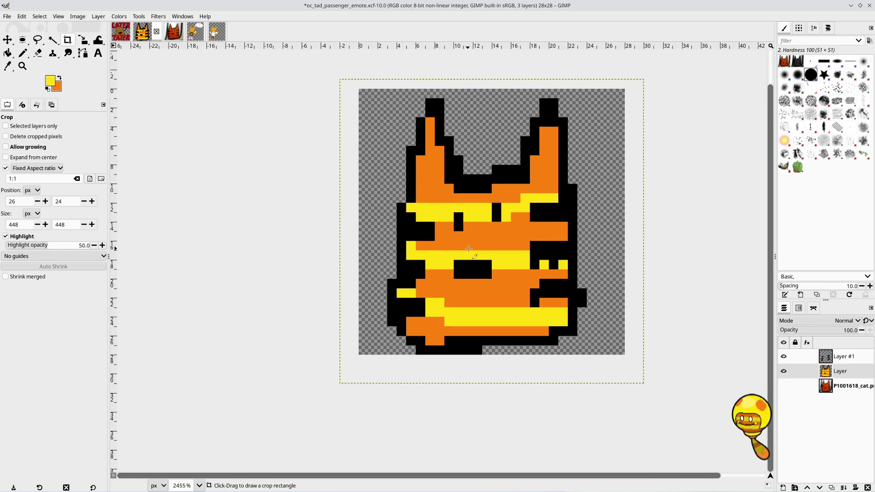
click(8, 17)
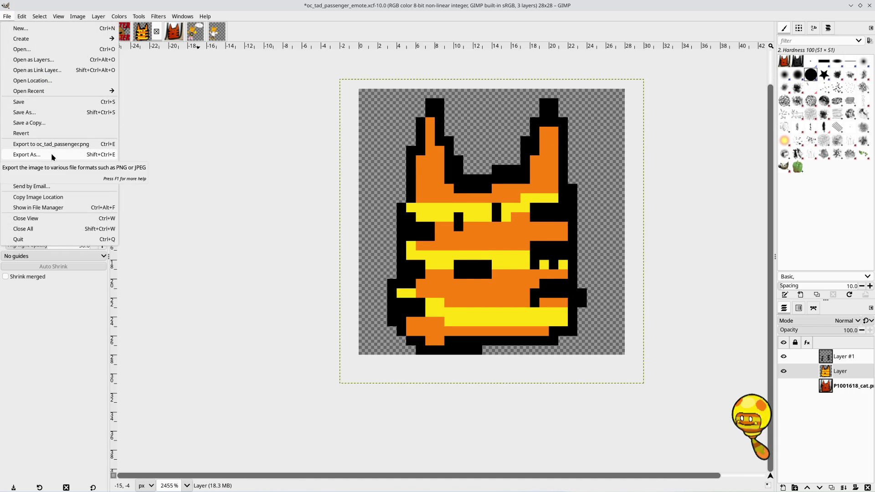
Step: Export as oc_tad_passenger_emote_28.png, then undo the scale back to 448×448
click(150, 152)
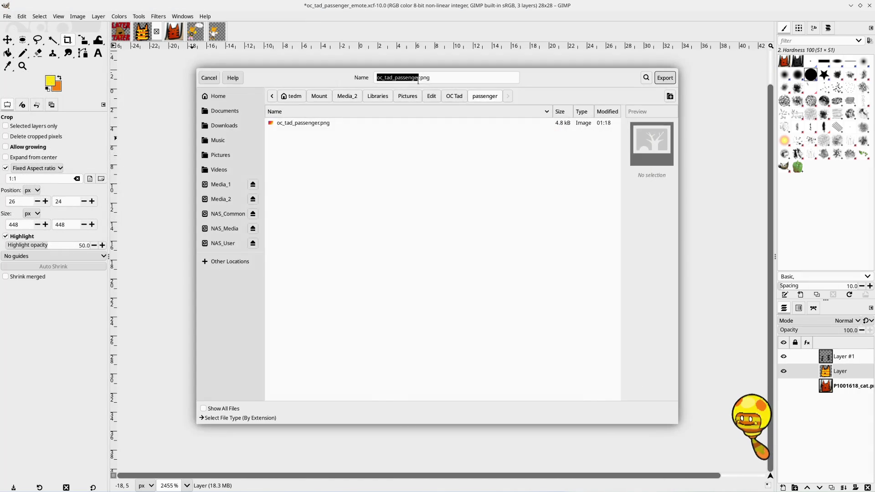
text(_emote_)
text(28)
key(Return)
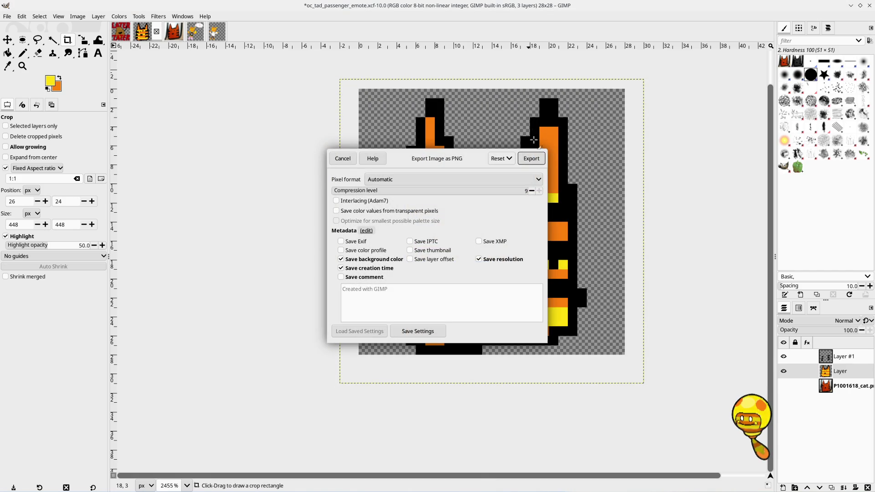
click(537, 158)
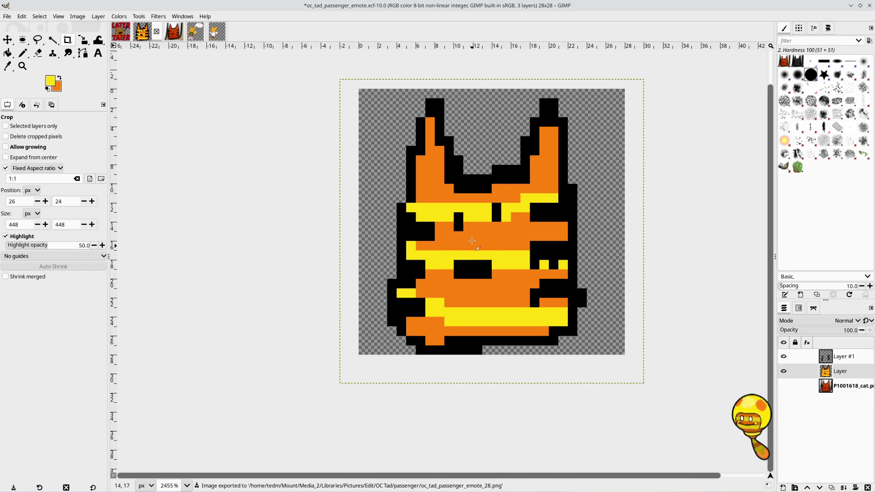
key(ctrl+z)
Step: Scale the image to 56×56 px with interpolation None and zoom in to check it
ctrl+scroll(472, 241, down, 5)
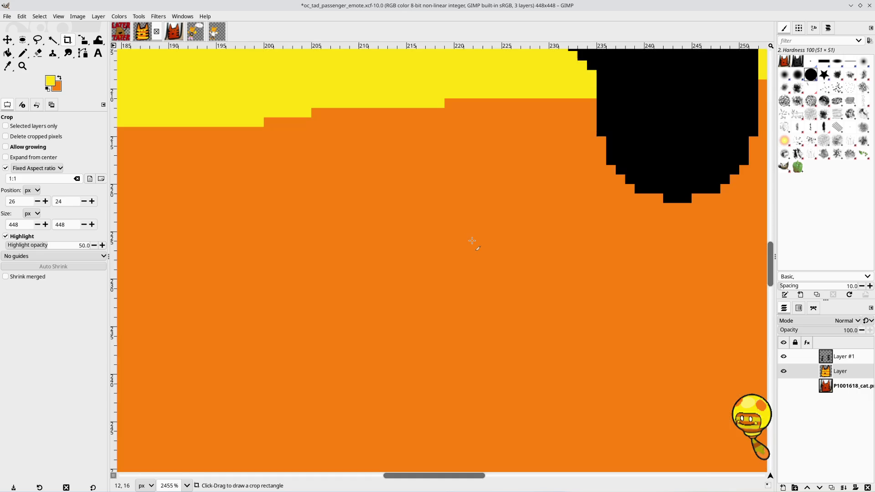
ctrl+scroll(472, 241, down, 2)
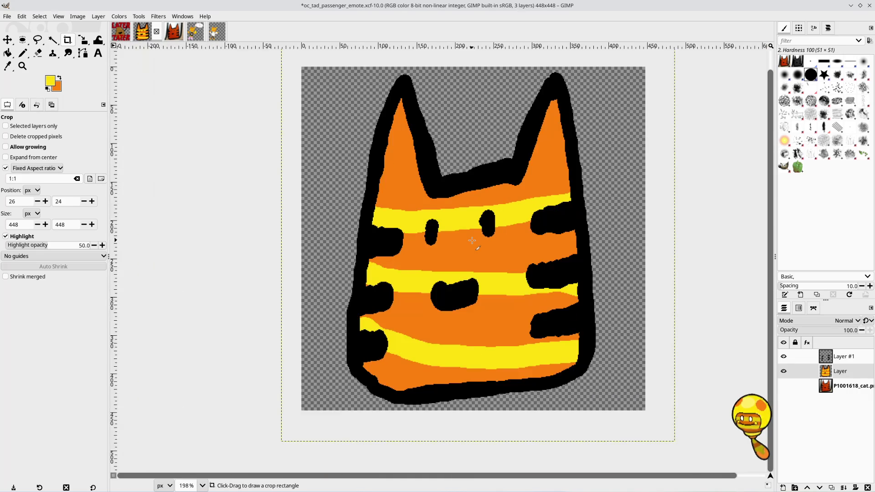
click(78, 17)
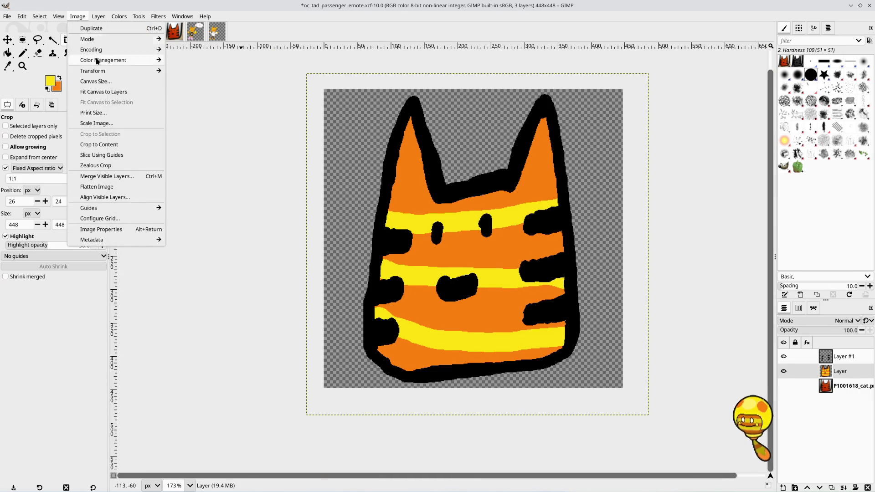
click(107, 123)
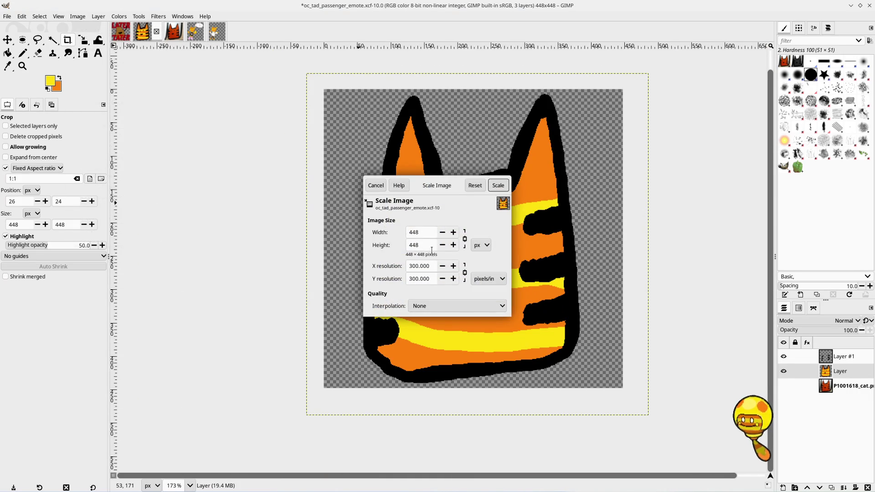
text(56)
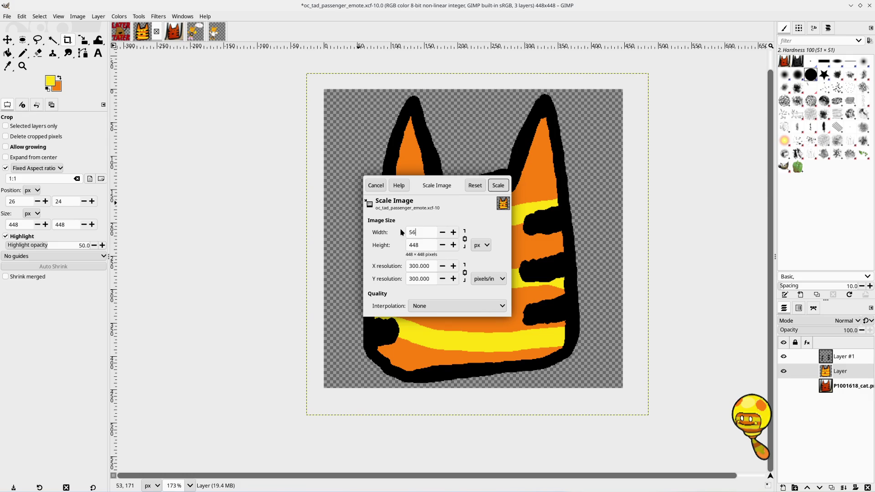
click(500, 185)
scroll(443, 245, up, 2)
scroll(443, 245, up, 6)
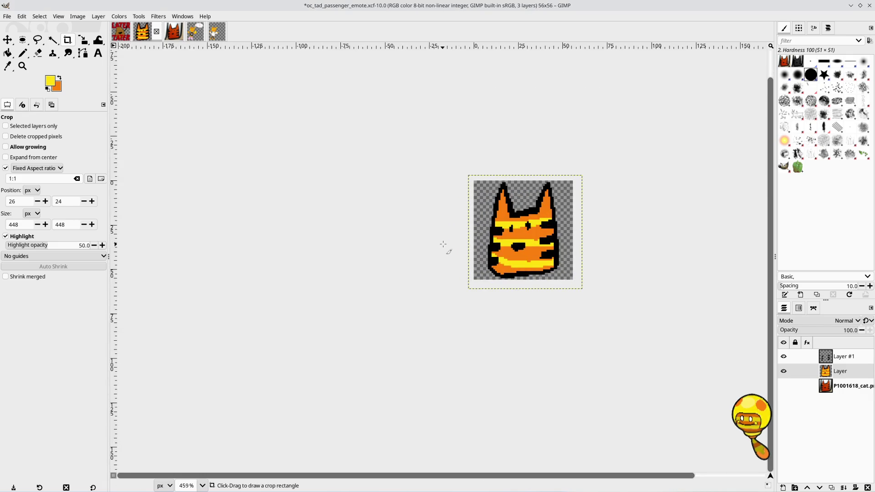
scroll(456, 255, right, 3)
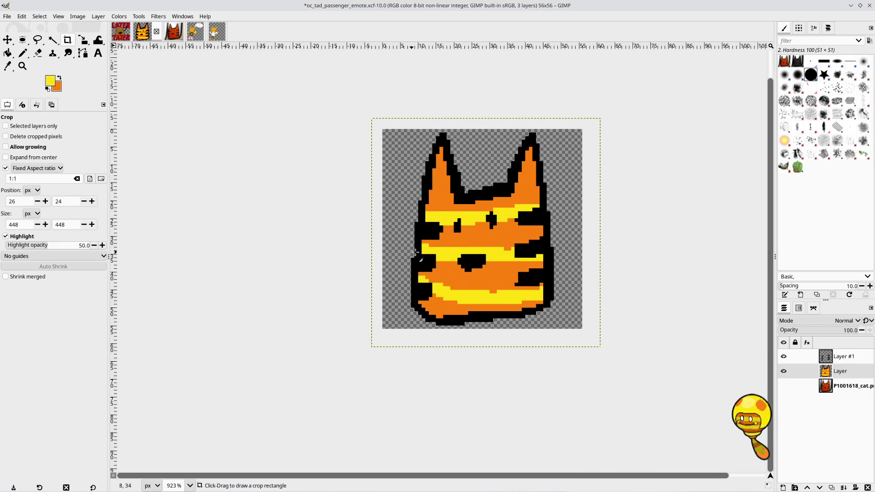
scroll(495, 260, up, 1)
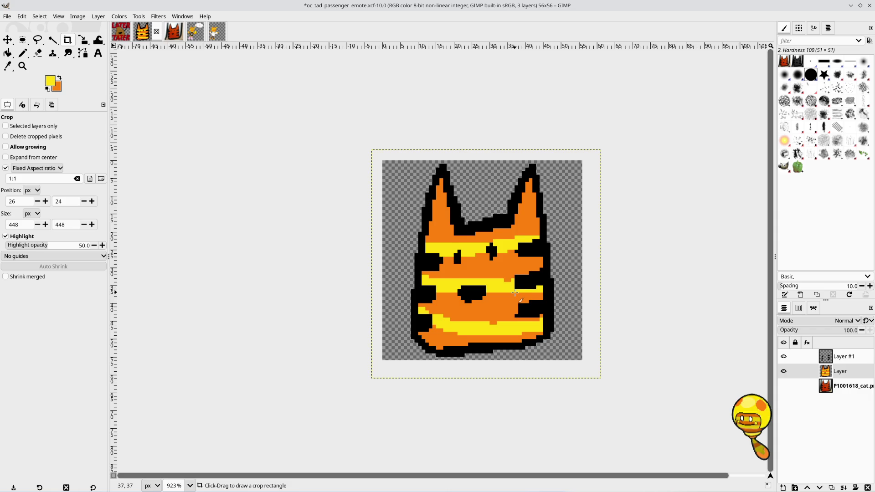
scroll(496, 260, up, 3)
ctrl+scroll(516, 292, down, 1)
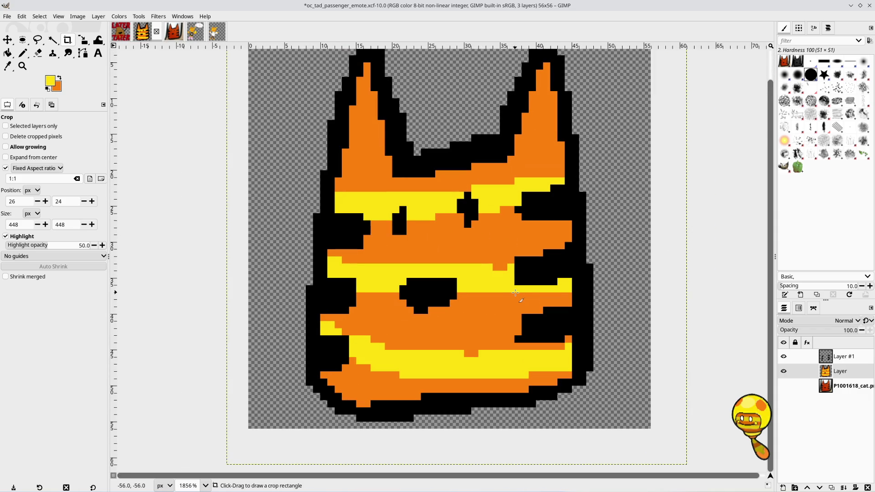
Step: Export as oc_tad_passenger_emote_56.png, then undo the scale back to 448×448
ctrl+scroll(516, 292, down, 4)
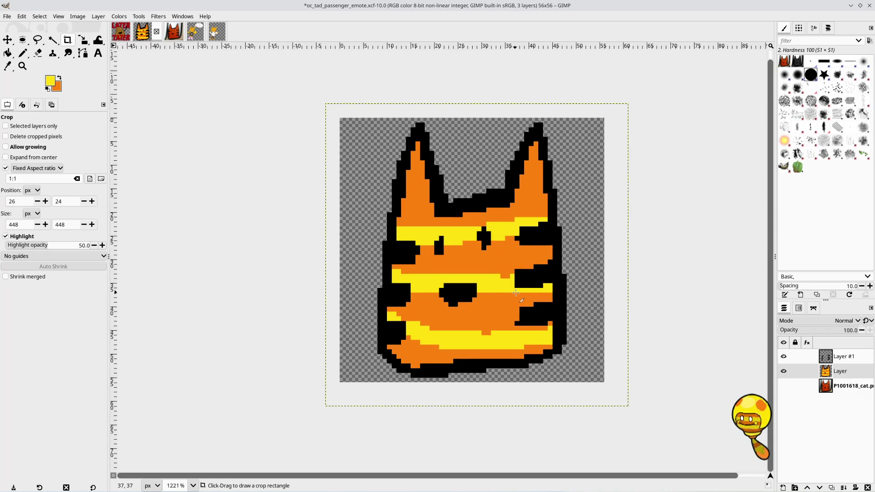
click(7, 17)
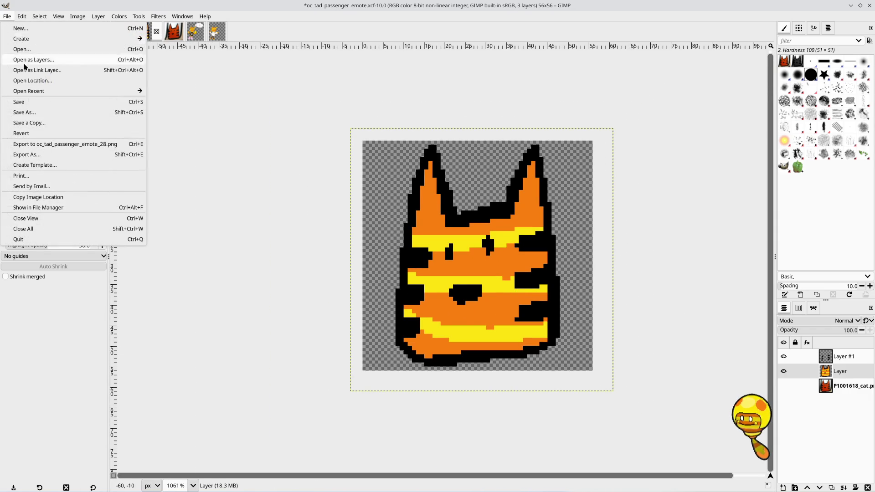
click(28, 160)
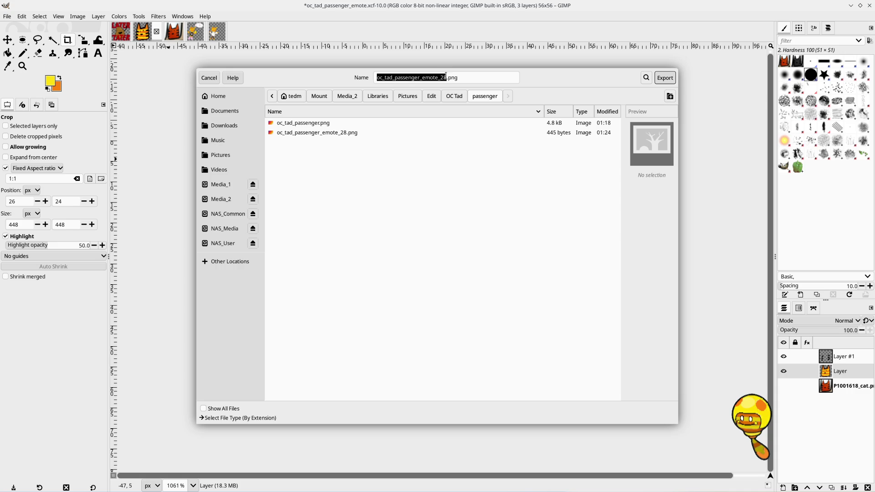
click(445, 76)
key(BackSpace)
key(BackSpace)
text(56)
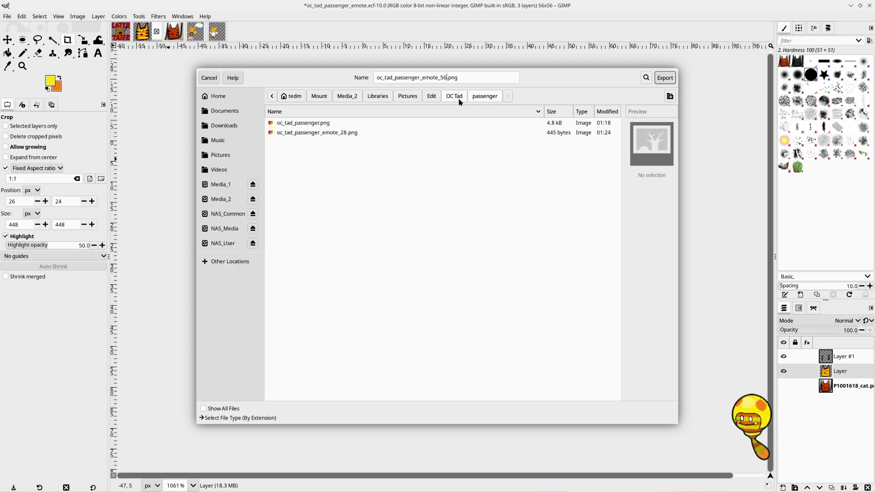
key(Return)
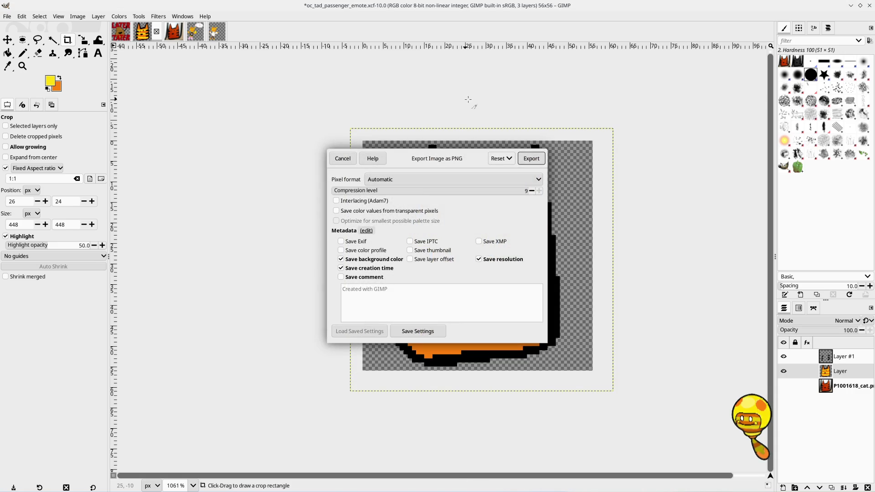
click(531, 158)
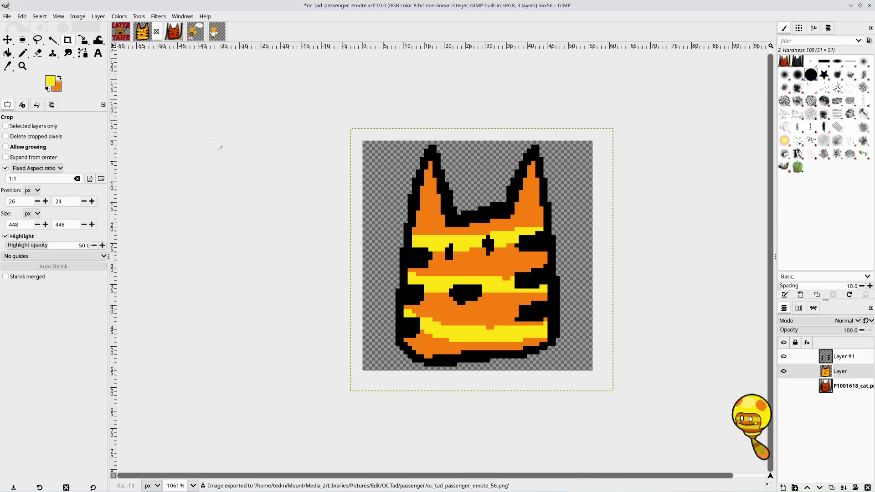
key(ctrl+z)
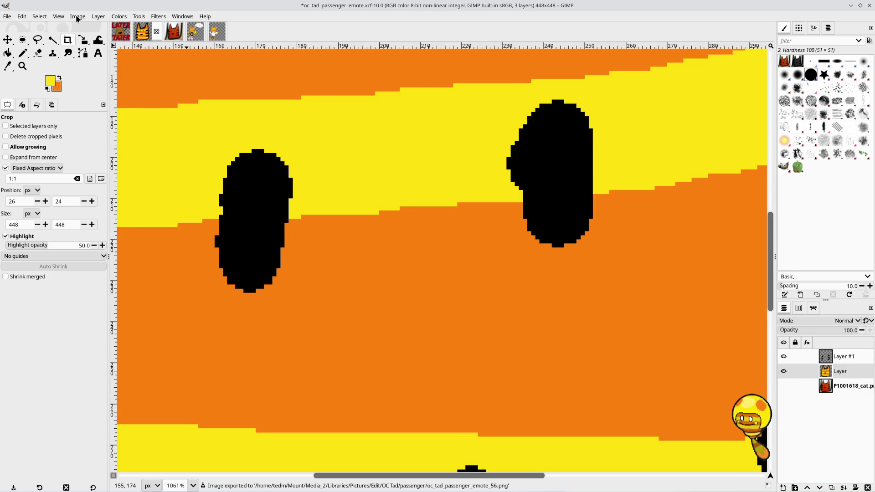
Step: Scale the image to 112×112 px with no interpolation and inspect the result
click(77, 17)
click(124, 123)
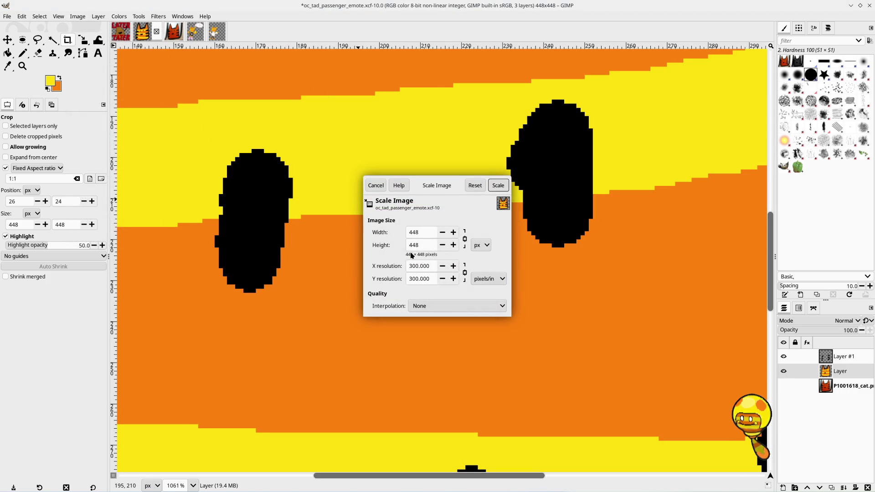
text(112)
click(498, 185)
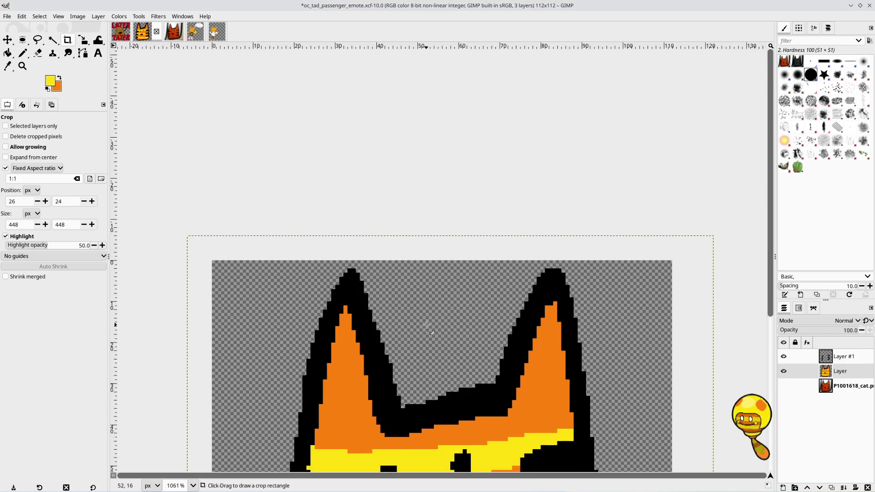
scroll(427, 325, down, 5)
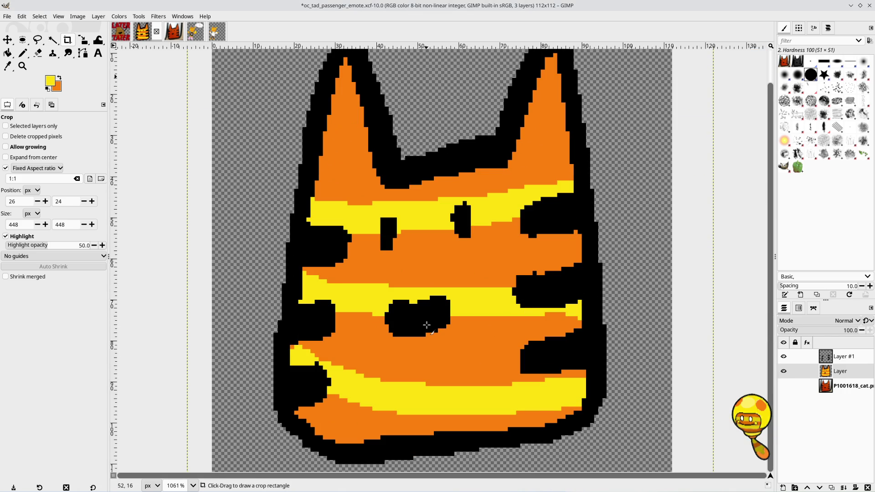
scroll(426, 325, up, 3)
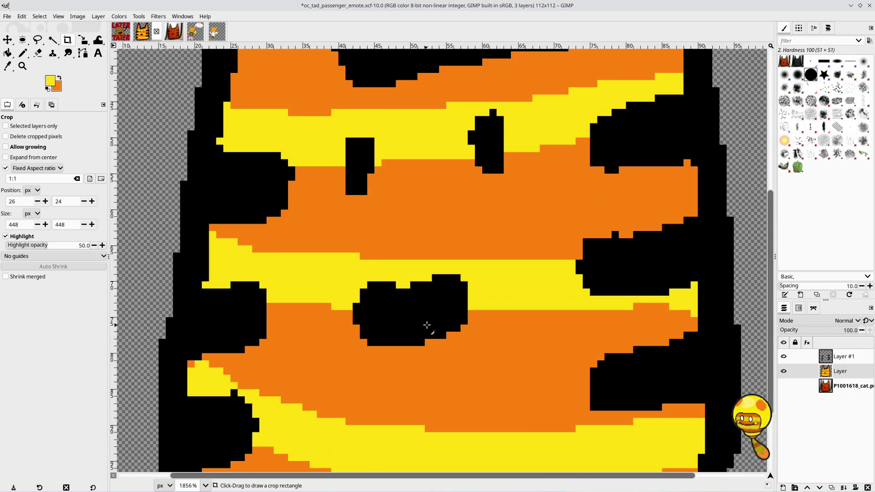
scroll(426, 325, down, 4)
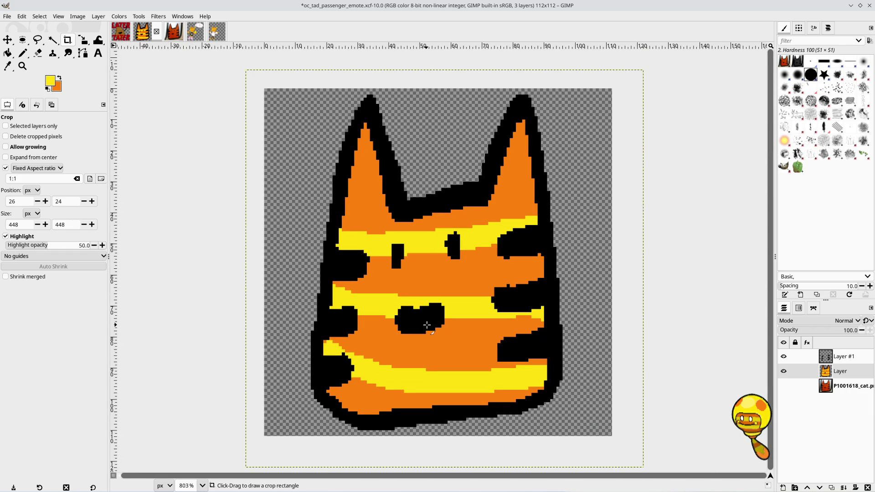
scroll(427, 325, down, 10)
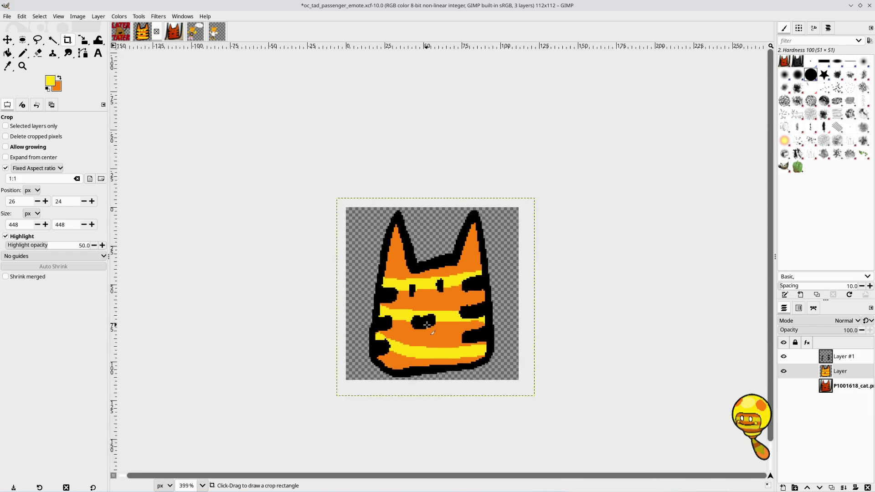
scroll(426, 325, up, 11)
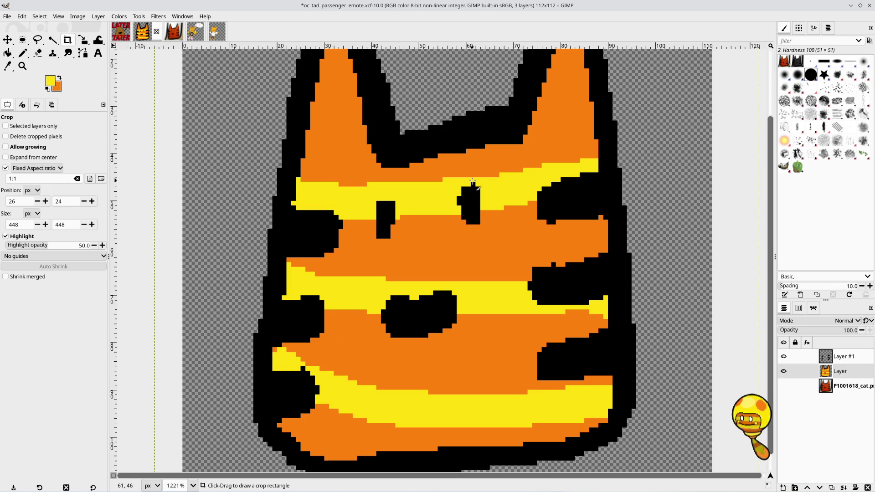
click(22, 52)
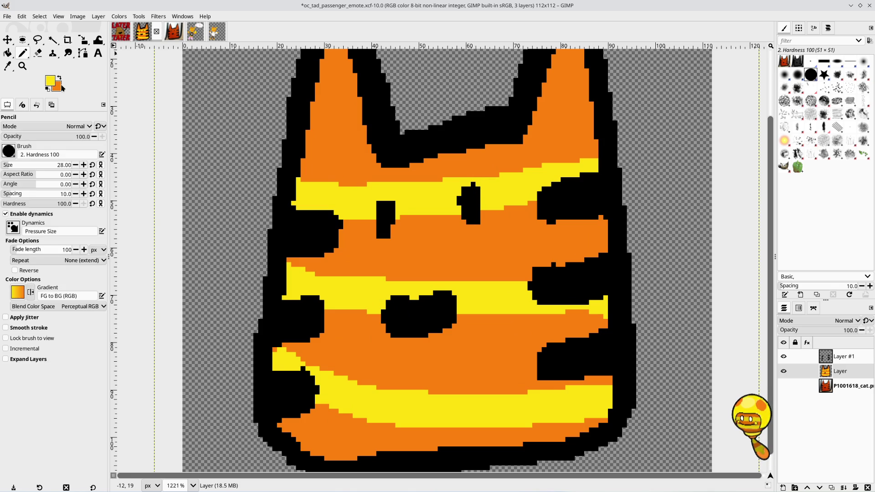
Step: Sample black from a cat stripe and set the pencil size to 1 px
click(8, 65)
click(297, 228)
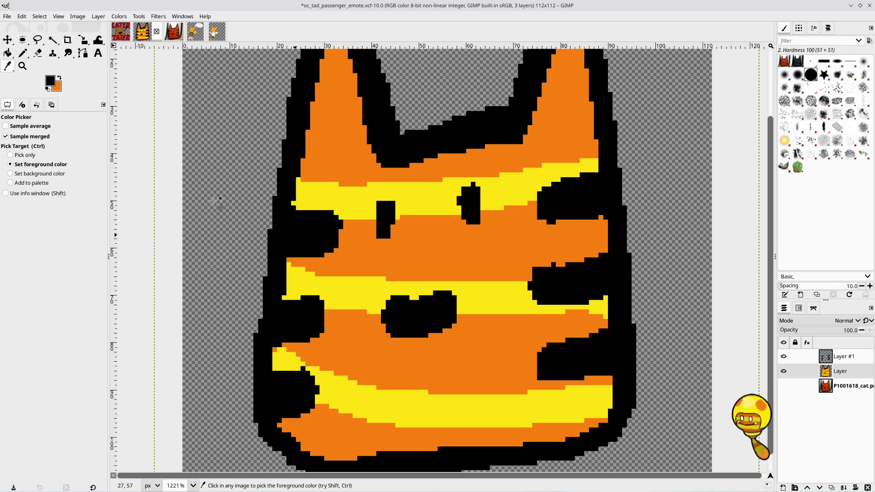
click(22, 52)
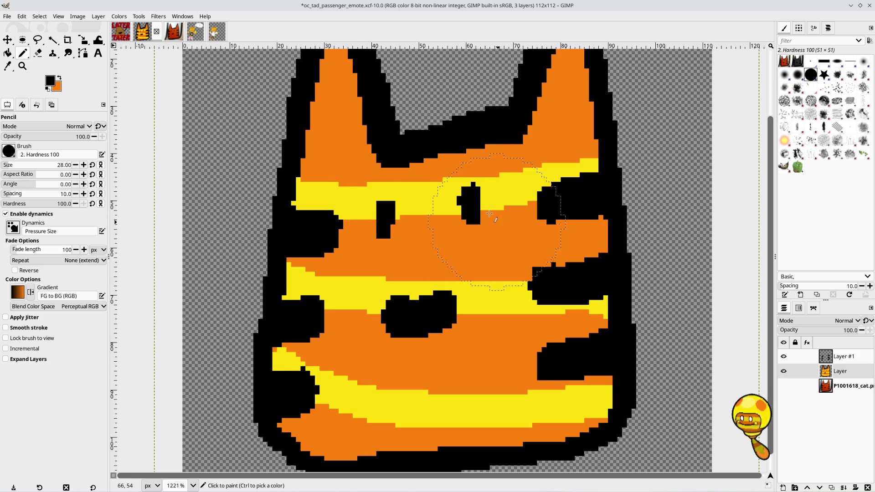
double_click(75, 165)
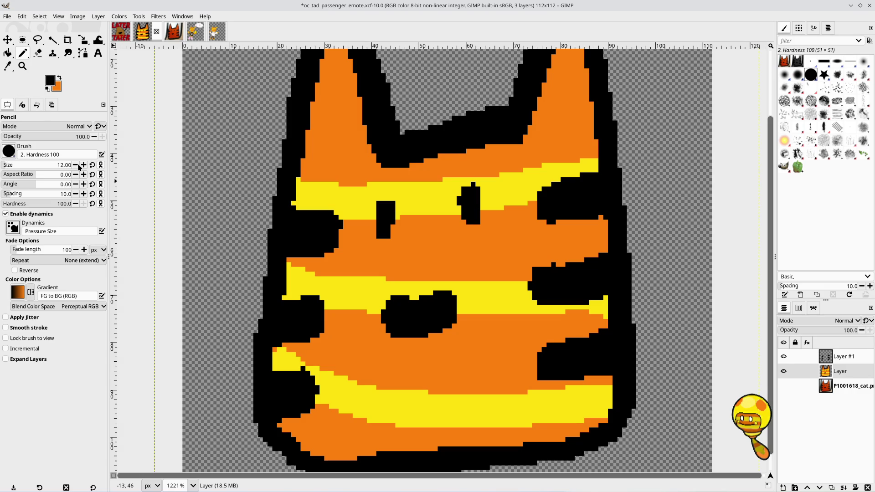
scroll(79, 167, down, 11)
scroll(79, 166, down, 3)
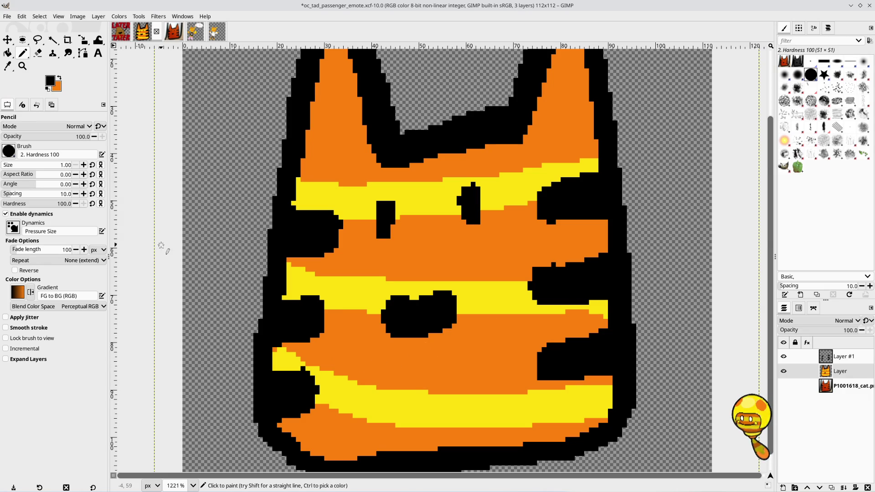
Step: Sample the yellow stripe colour and dab a single test pixel with the pencil
click(8, 66)
click(373, 296)
key(n)
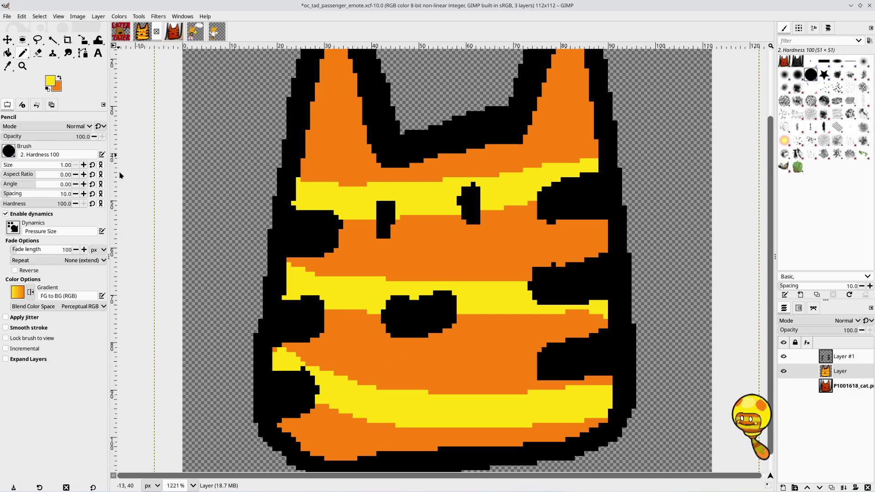
click(303, 368)
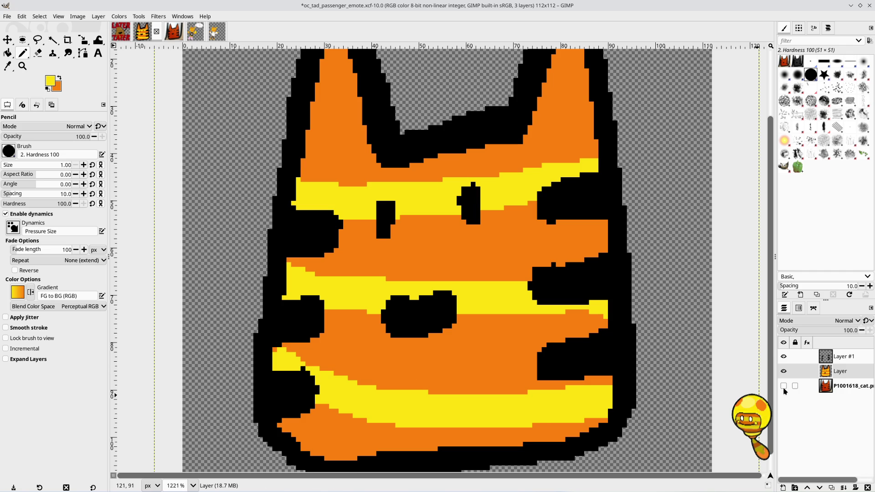
Step: Select Layer #1 and swap colours so orange is the foreground
click(849, 358)
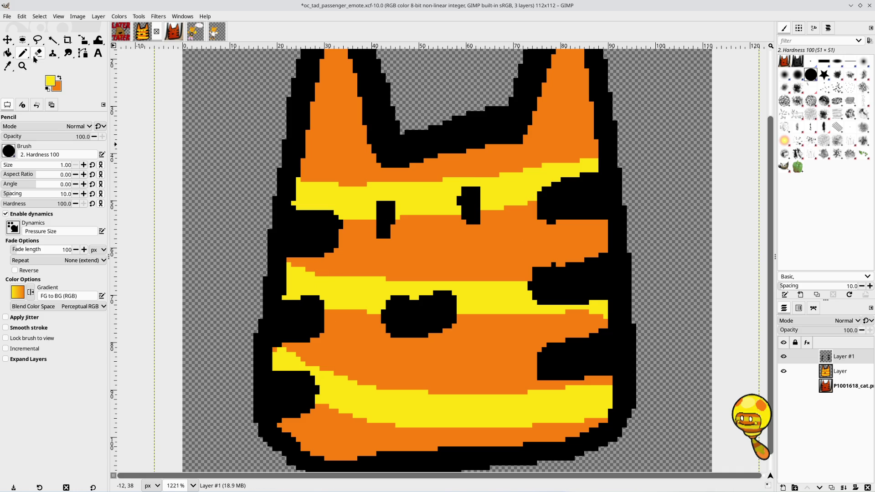
click(59, 78)
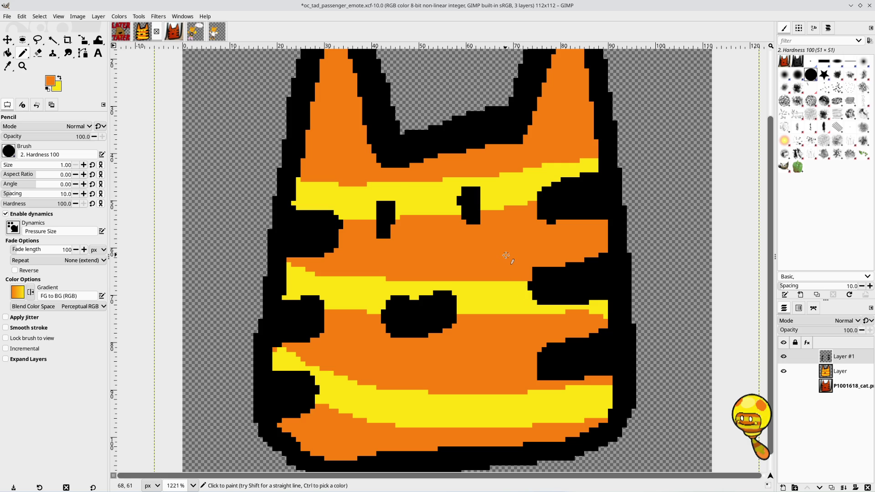
scroll(507, 252, up, 3)
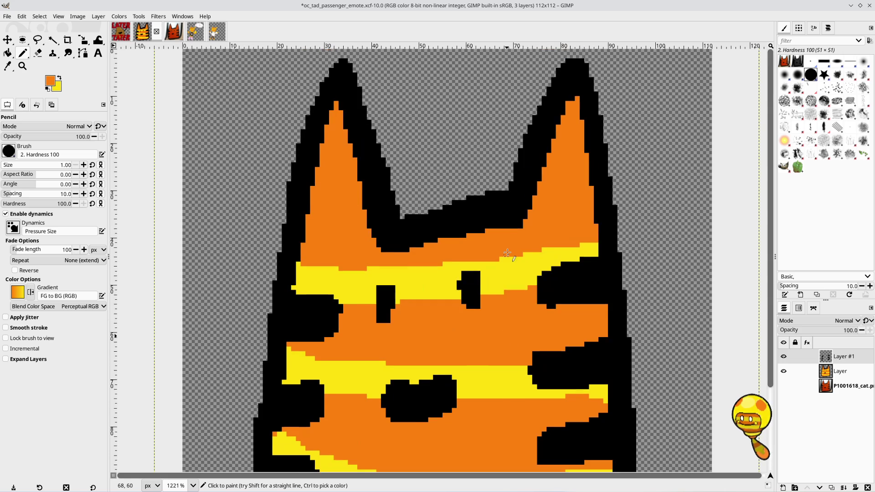
scroll(507, 253, down, 2)
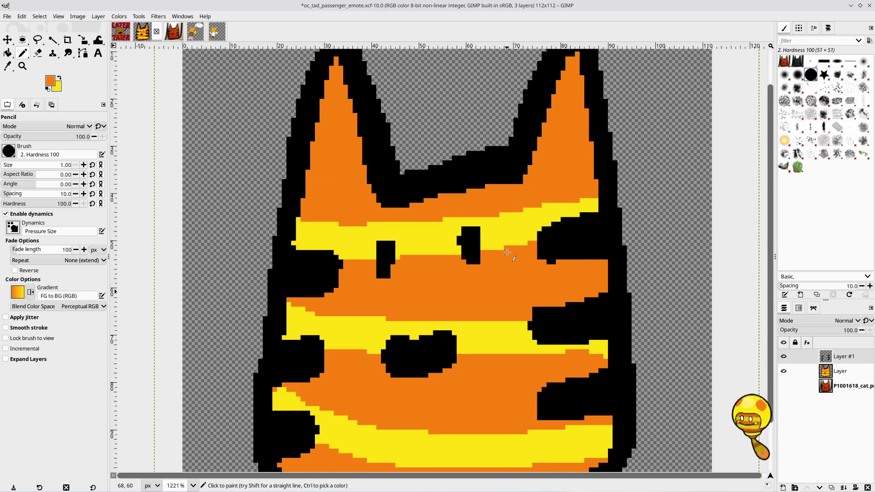
scroll(507, 252, down, 3)
scroll(507, 251, up, 5)
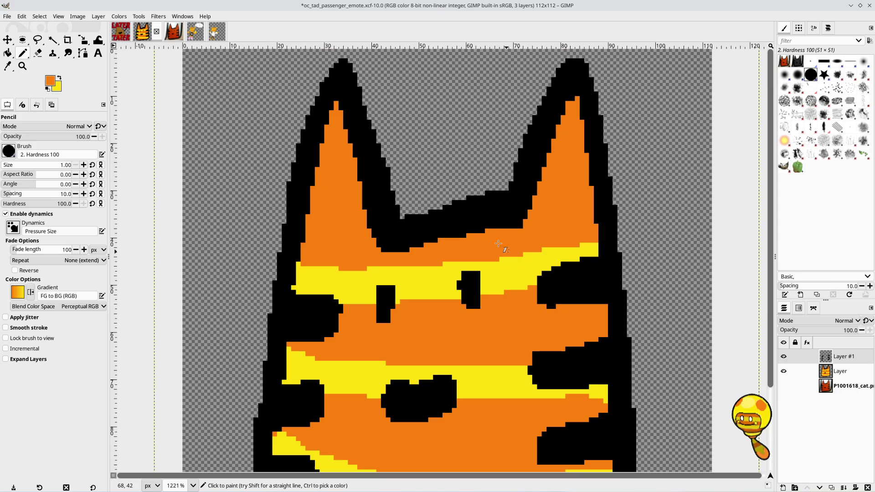
click(8, 17)
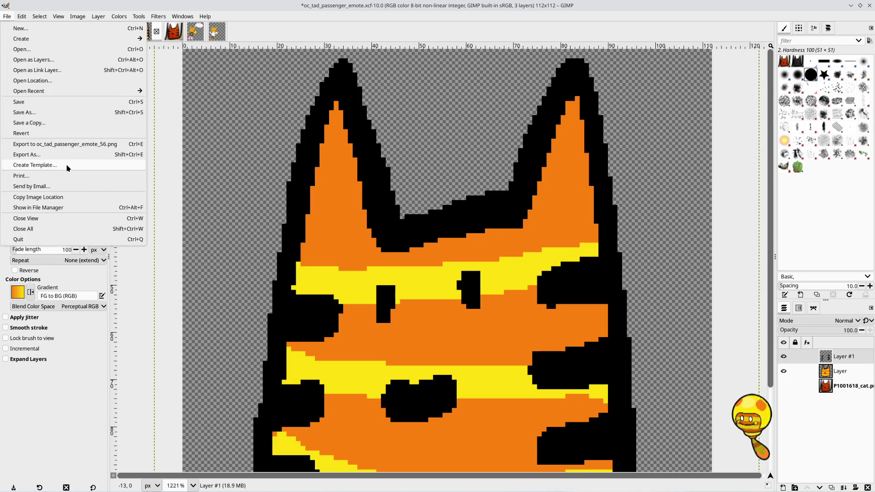
Step: Export the cat head as oc_tad_passenger_emote_112.png with the default PNG options
click(18, 154)
click(445, 79)
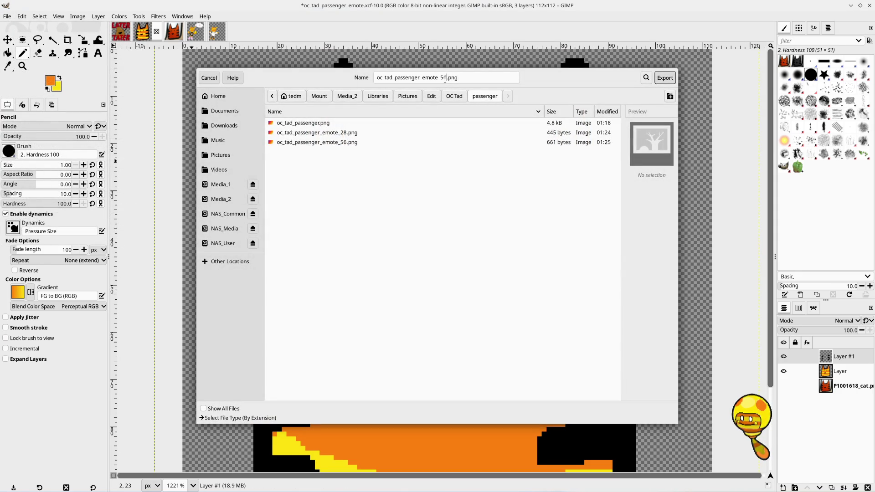
key(BackSpace)
key(BackSpace)
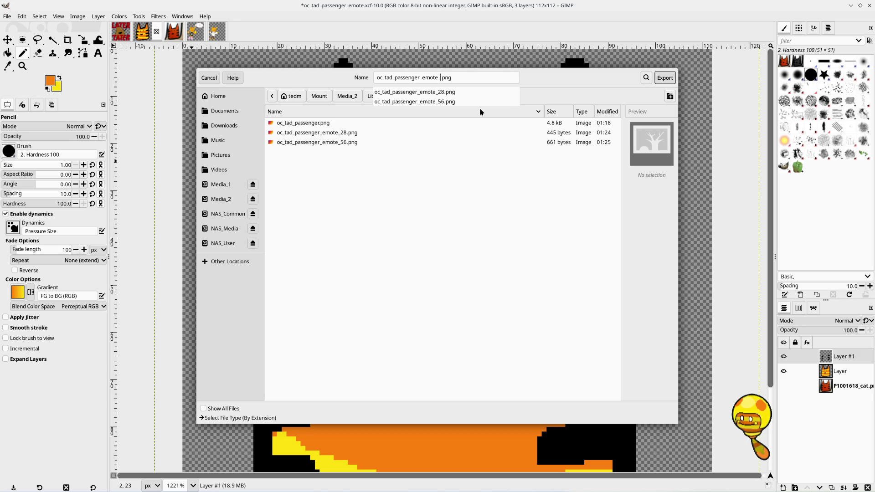
text(112)
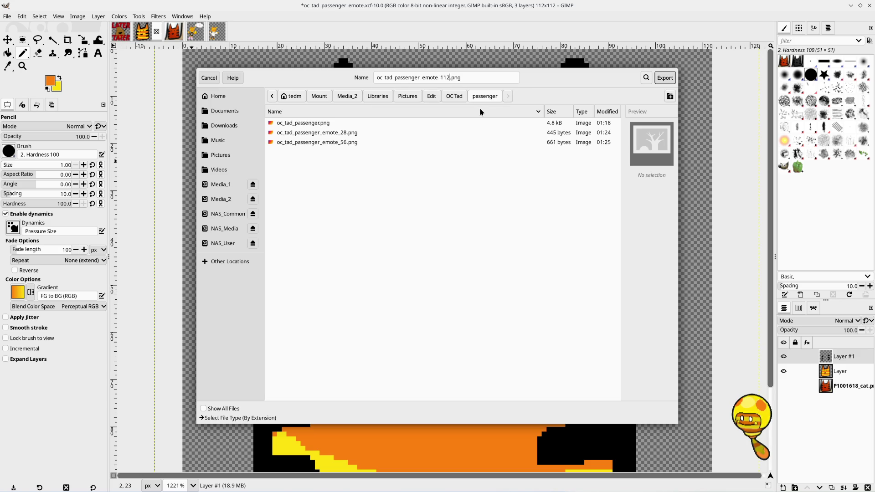
key(Return)
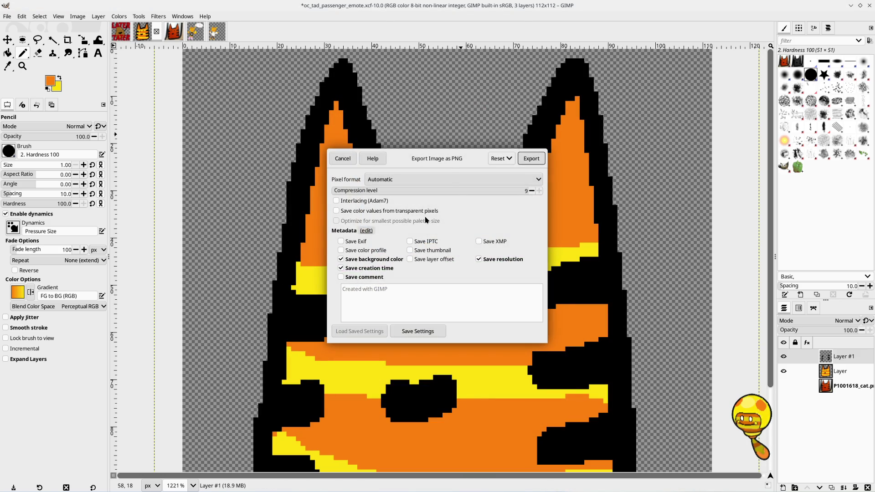
click(526, 155)
Step: Undo the most recent edit to start restoring the cat head's size
scroll(454, 153, down, 3)
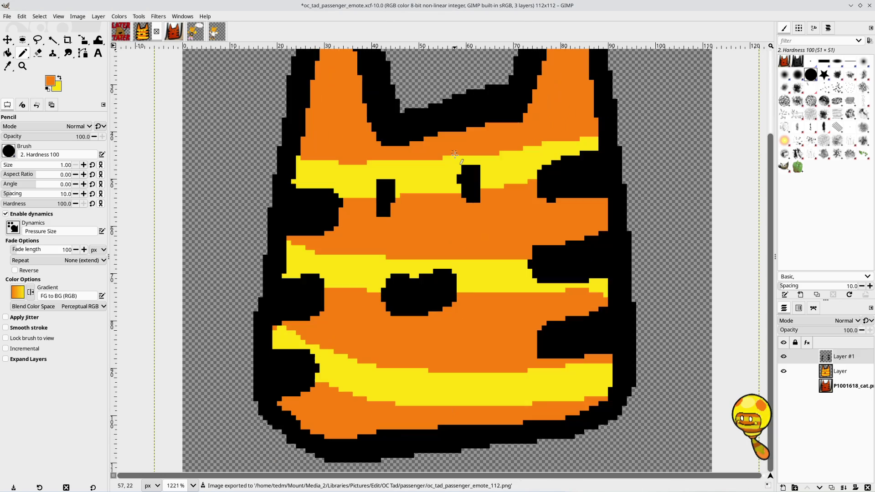
scroll(454, 154, up, 3)
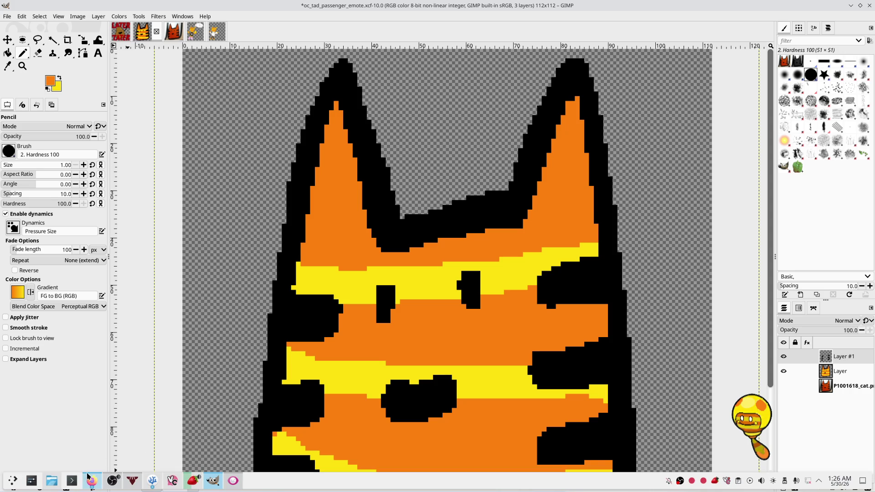
key(ctrl+z)
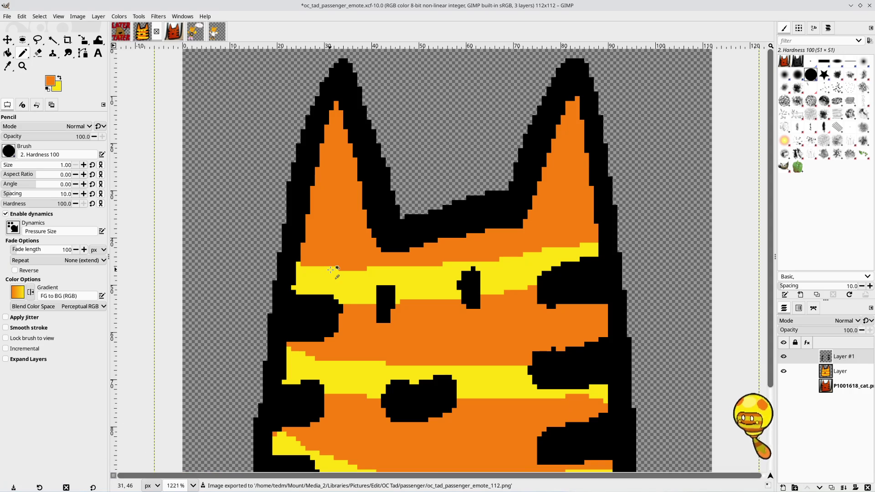
Step: Undo the scaling so the cat head is back at 448x448
key(ctrl+z)
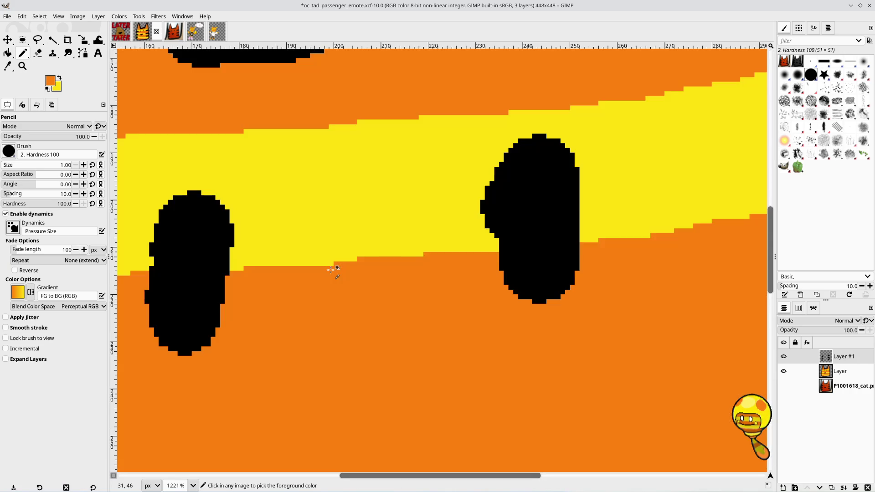
scroll(330, 269, down, 5)
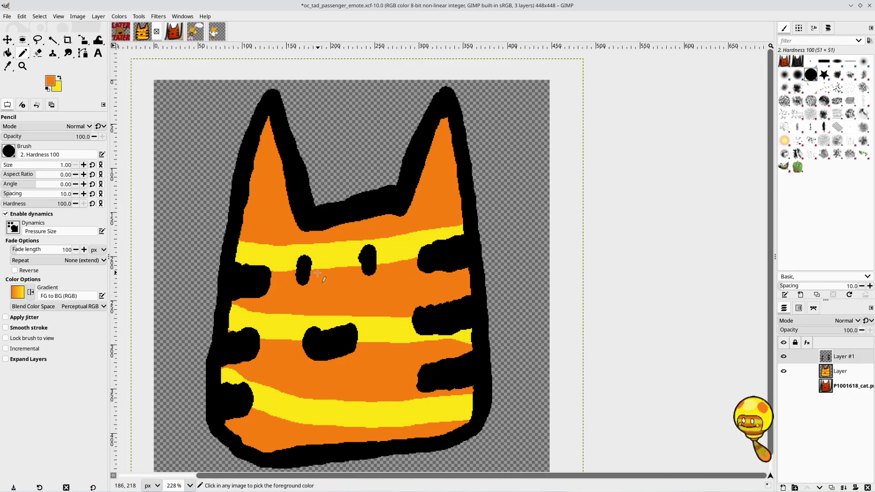
scroll(347, 265, left, 4)
scroll(387, 252, down, 1)
scroll(407, 246, up, 1)
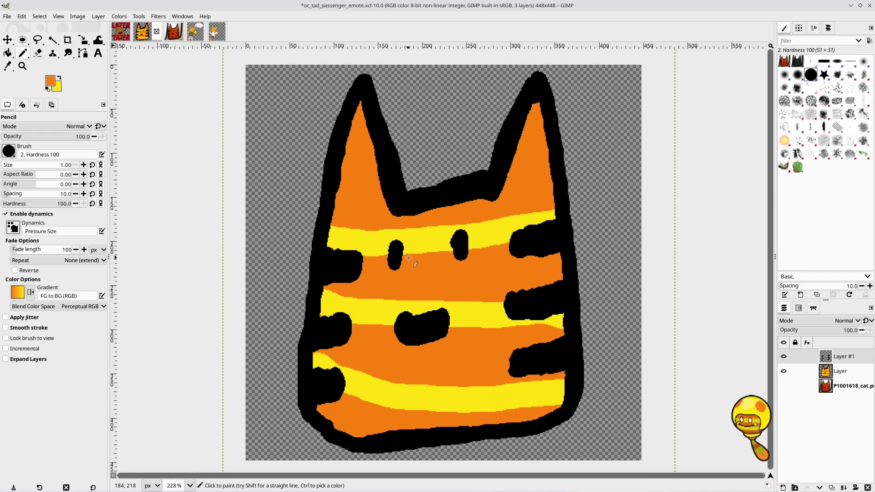
Step: Save the full-size 448x448 image as oc_tad_passenger_emote.xcf
mouse_move(122, 482)
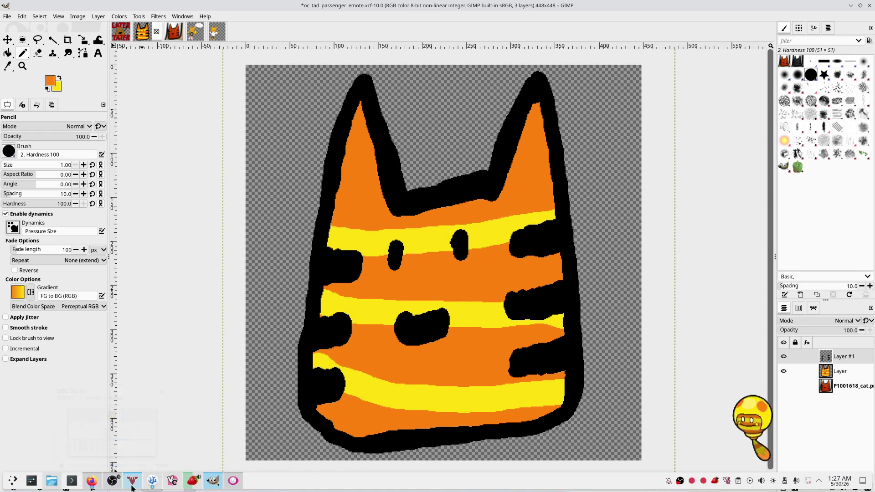
mouse_move(153, 483)
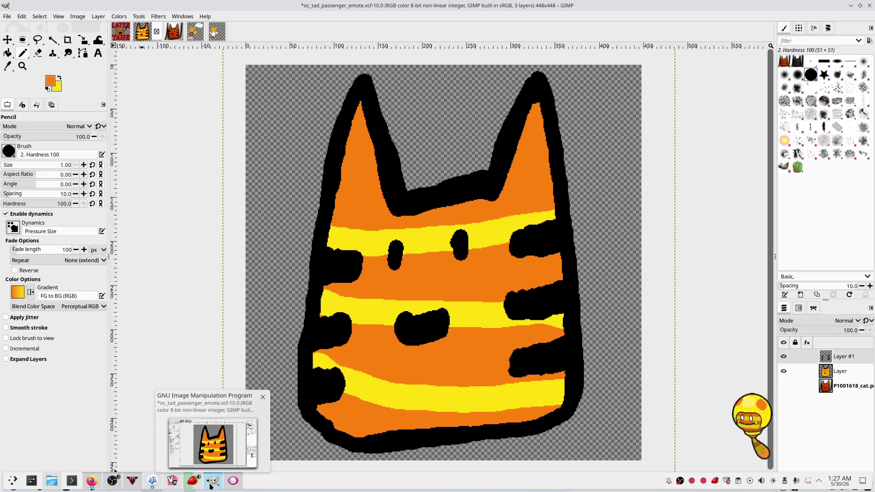
click(211, 487)
click(211, 486)
key(ctrl+s)
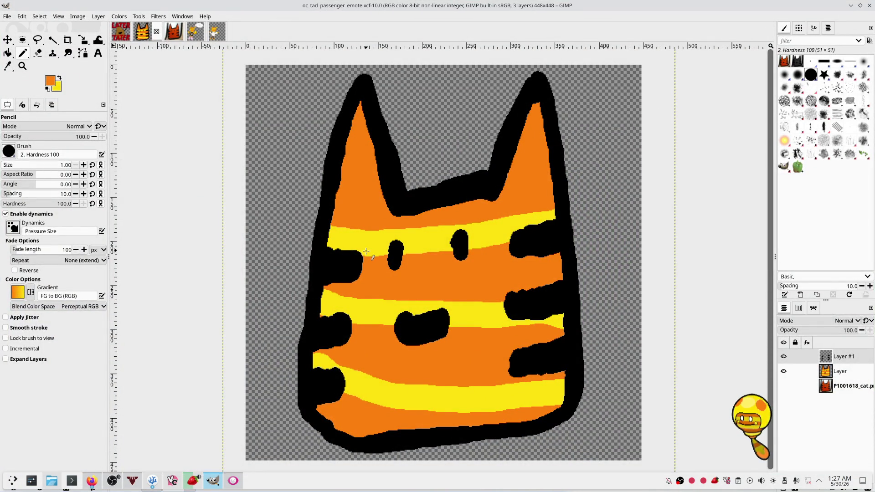
click(52, 480)
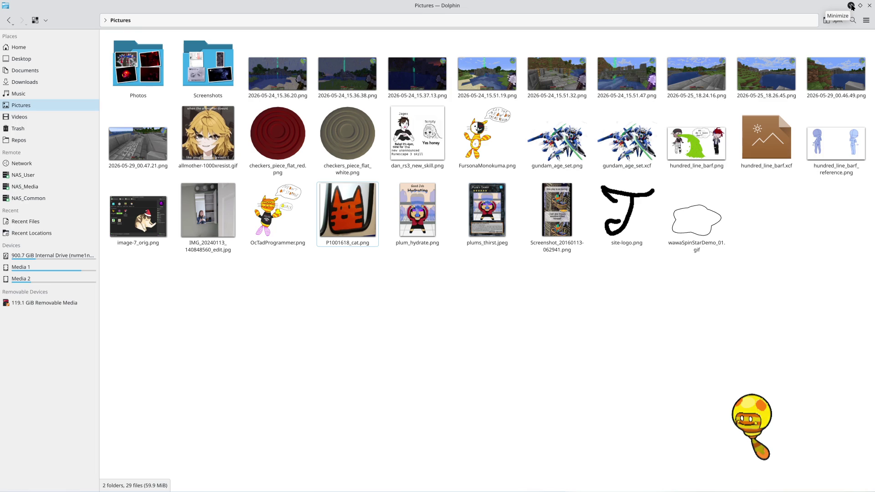
Step: Minimise Dolphin after viewing the Pictures folder to bring GIMP back into view
click(851, 6)
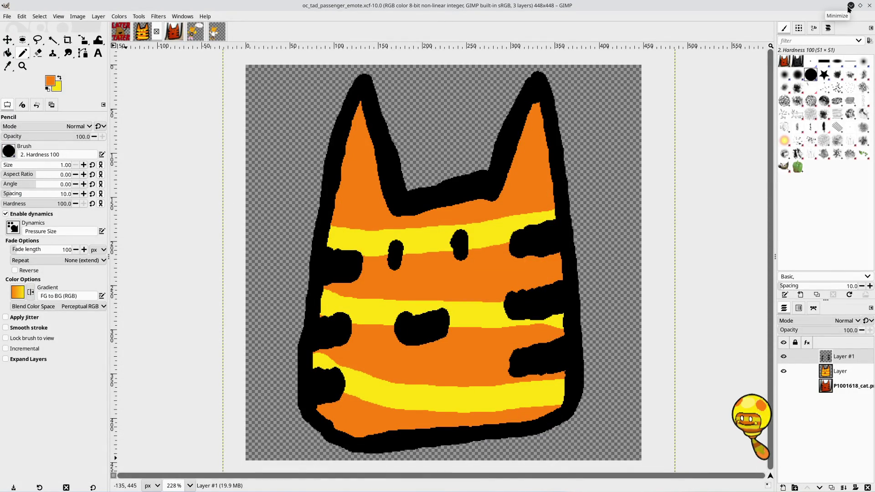
mouse_move(73, 489)
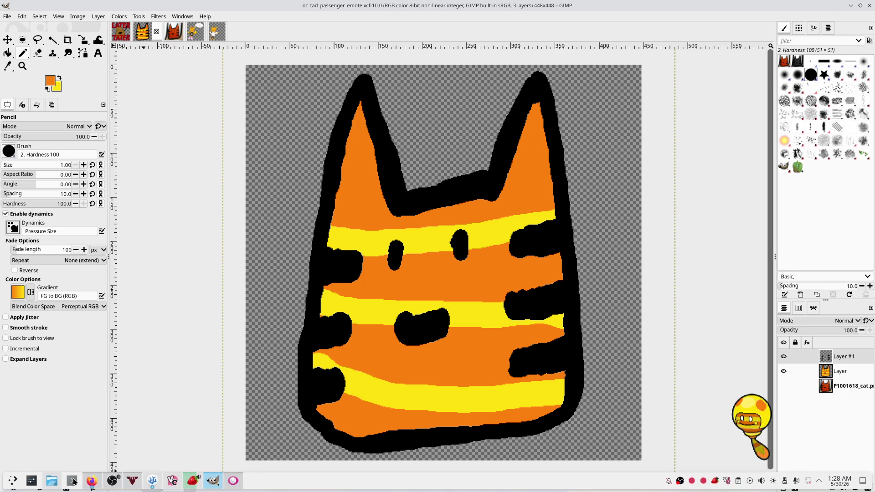
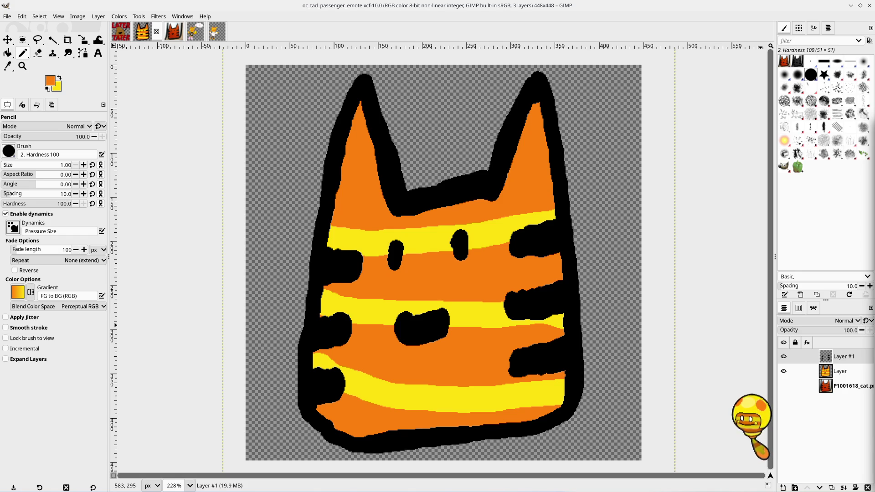
Step: Switch from GIMP to the Twitch Emotes dashboard and zoom it to 200%
key(alt+Tab)
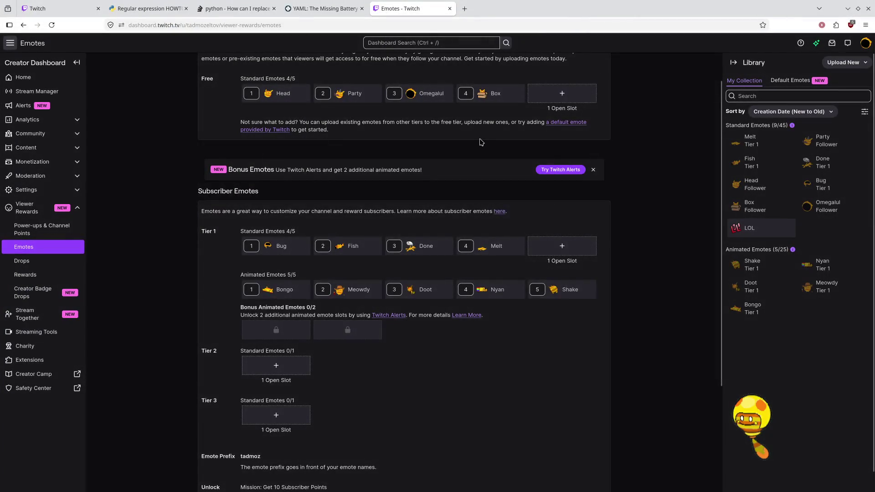
scroll(478, 141, up, 2)
key(ctrl+plus)
key(ctrl+plus)
key(ctrl+plus)
key(ctrl+plus)
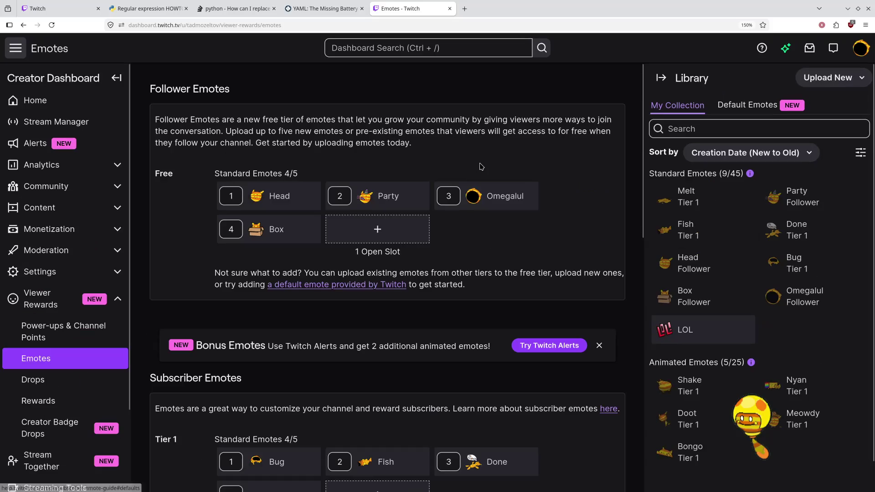
key(ctrl+plus)
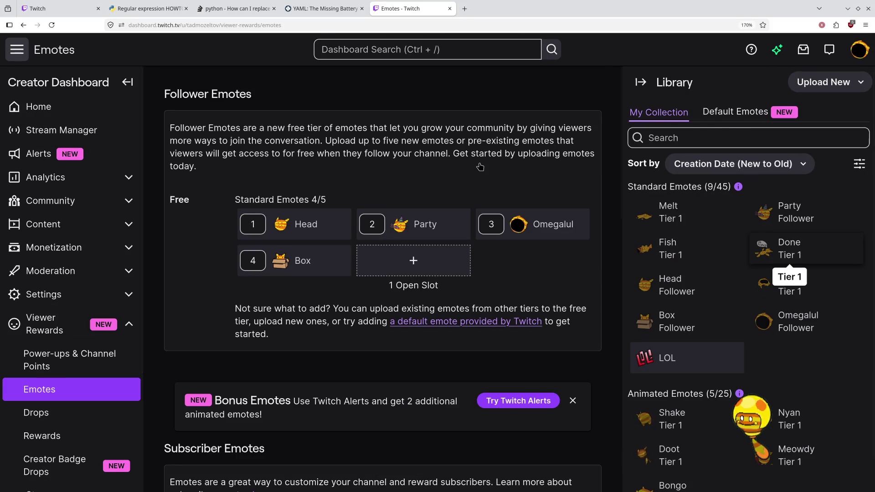
key(ctrl+plus)
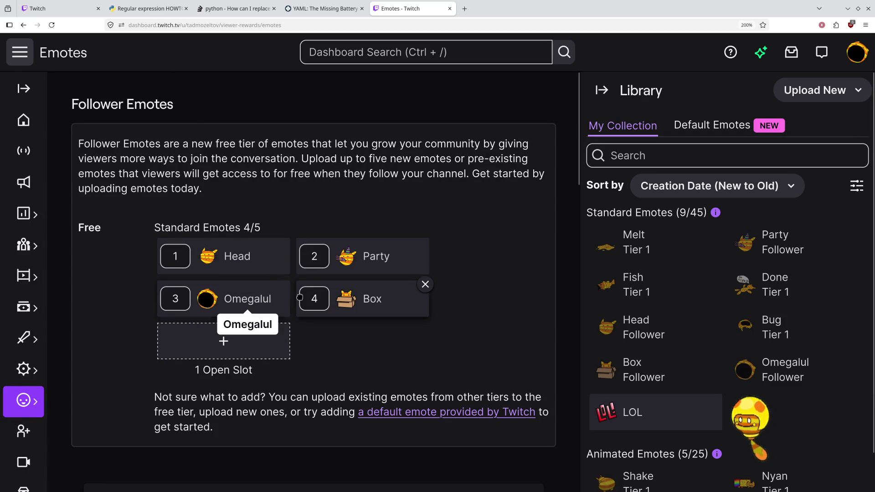
Step: Scroll through the Free and Tier 1 emote slots to find the one open slot
scroll(359, 301, down, 5)
scroll(359, 301, down, 2)
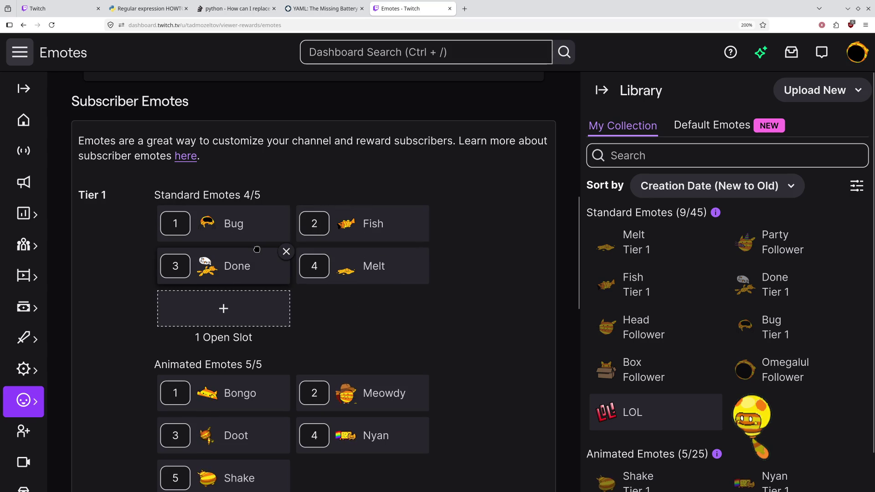
scroll(346, 267, up, 7)
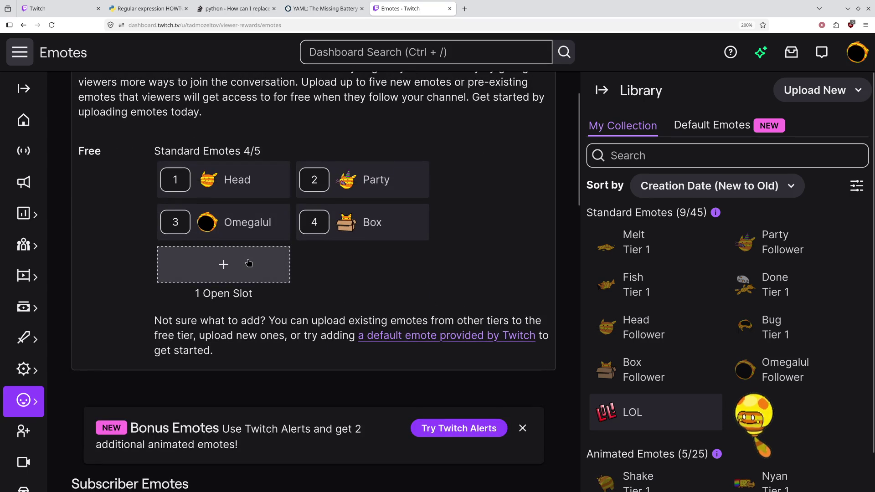
scroll(248, 263, down, 1)
scroll(248, 263, down, 7)
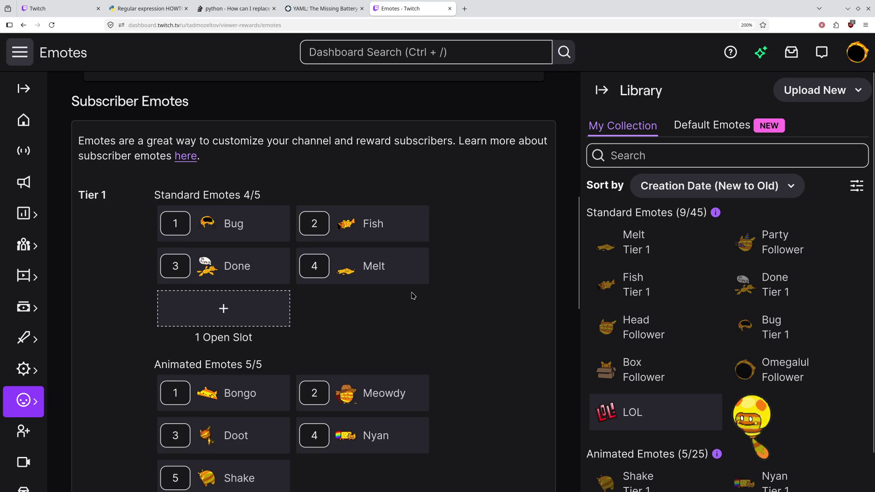
scroll(412, 296, down, 5)
scroll(412, 296, up, 4)
scroll(412, 296, up, 8)
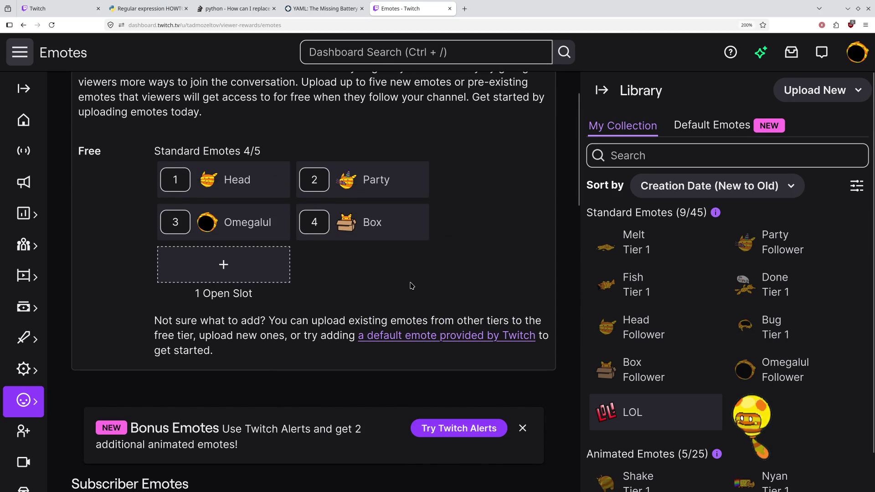
scroll(384, 275, down, 8)
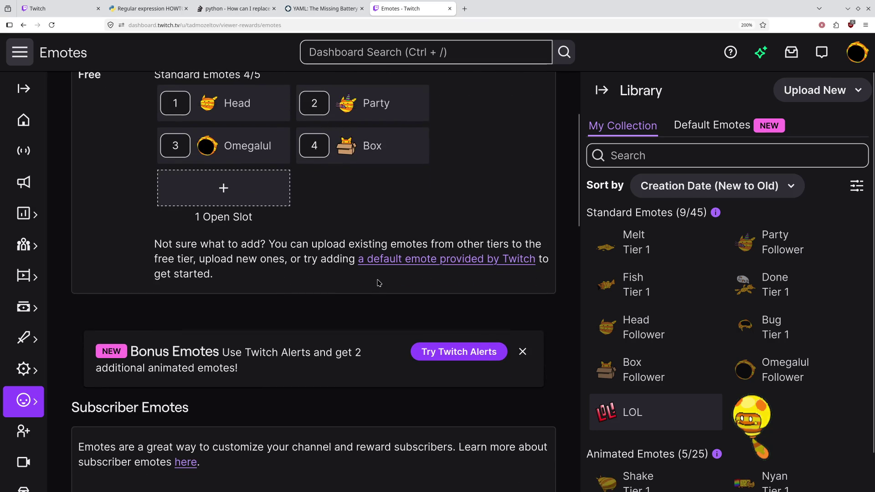
scroll(361, 291, down, 6)
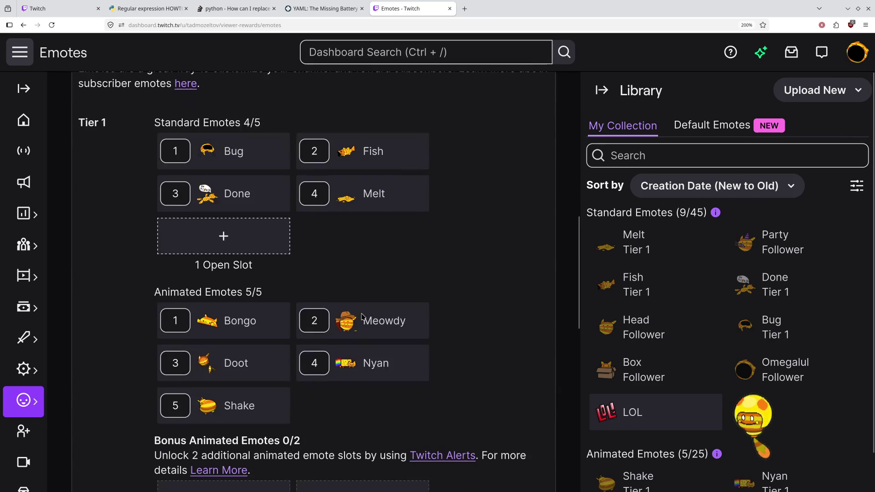
scroll(449, 314, down, 2)
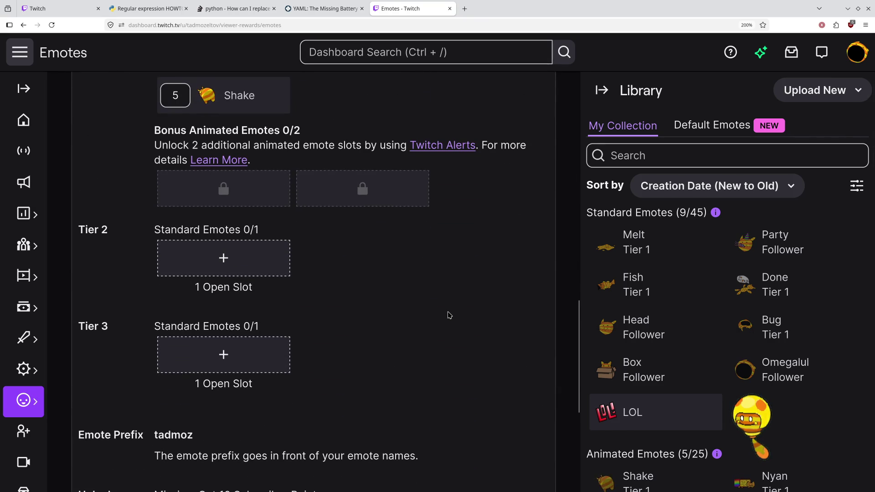
scroll(449, 315, down, 5)
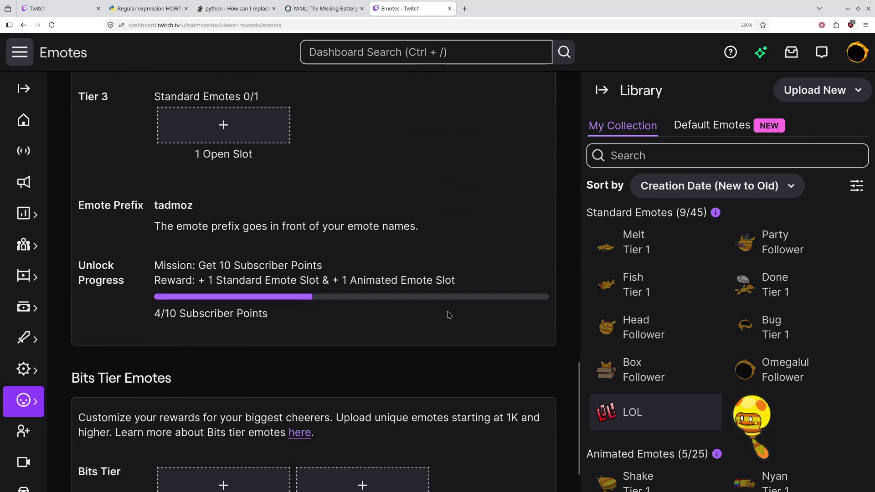
scroll(449, 314, up, 12)
scroll(449, 315, down, 6)
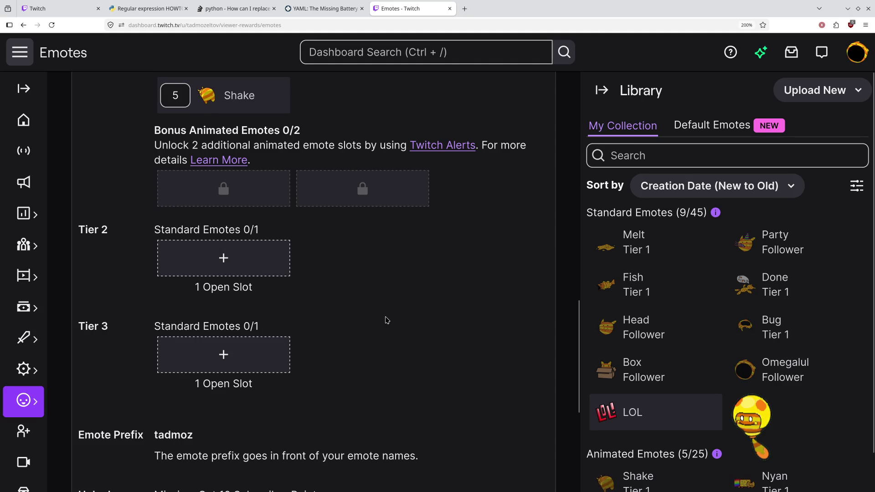
scroll(384, 318, down, 1)
scroll(261, 279, up, 3)
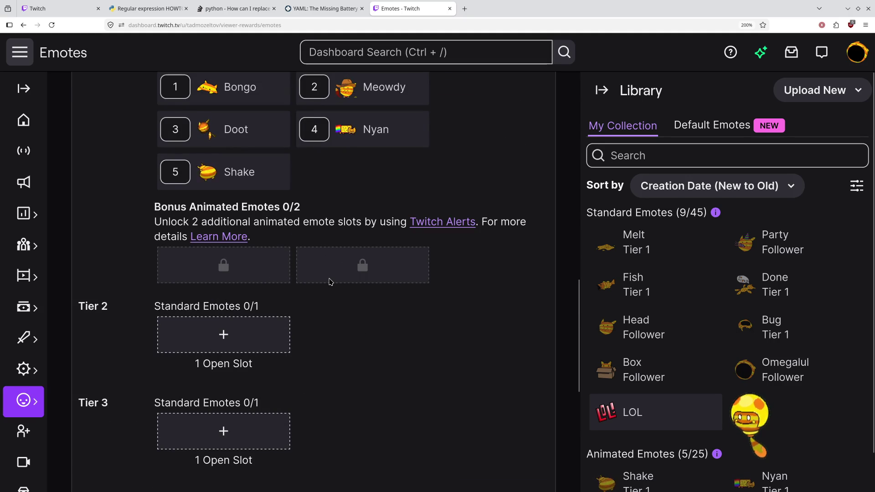
scroll(673, 345, down, 3)
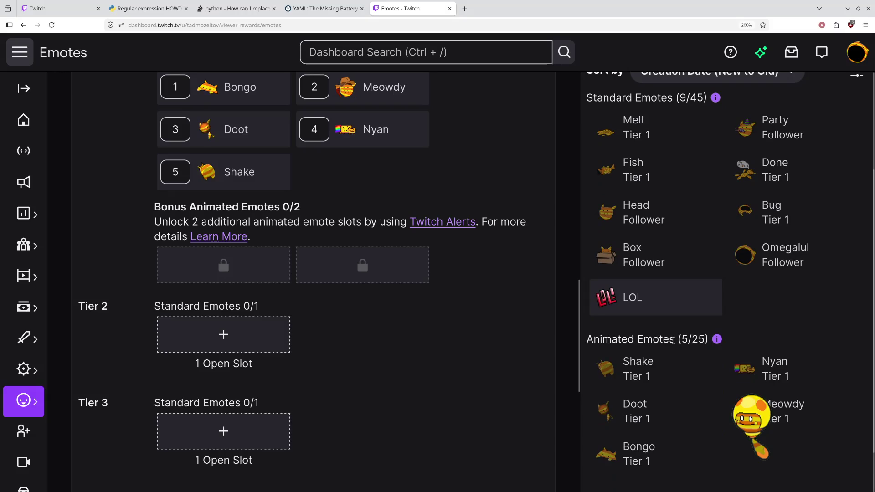
scroll(673, 345, up, 3)
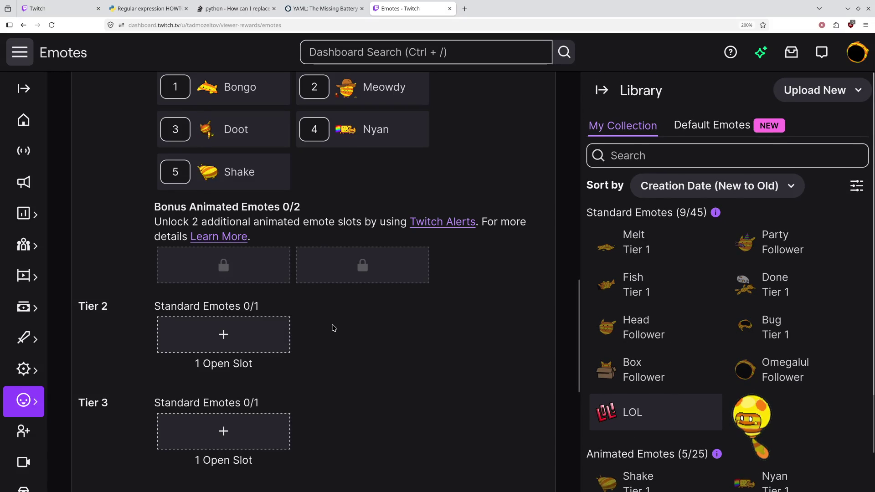
scroll(332, 328, up, 2)
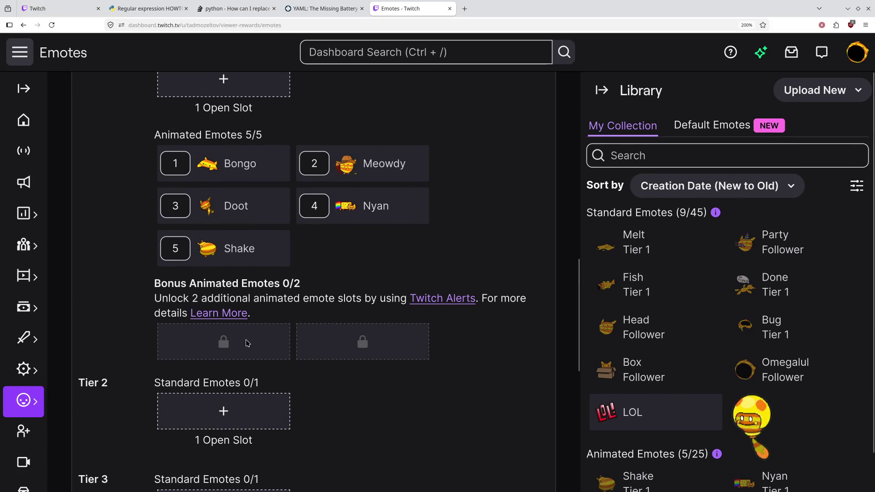
scroll(357, 306, up, 5)
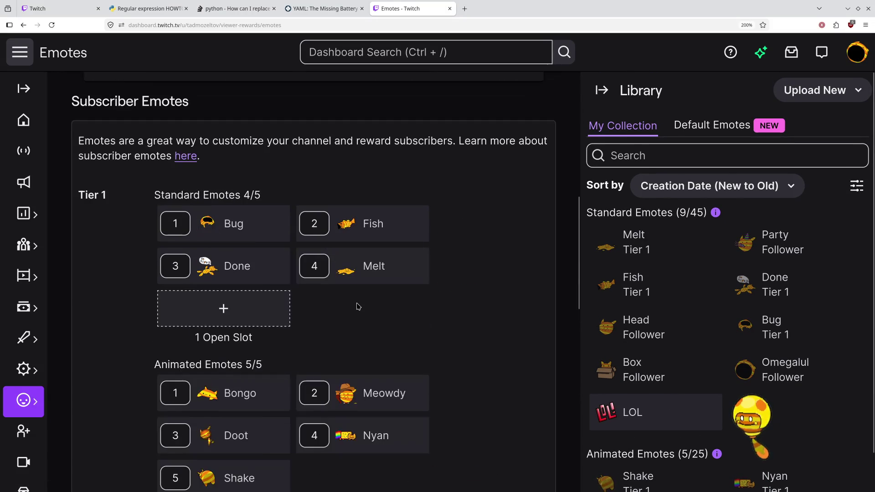
scroll(358, 306, up, 10)
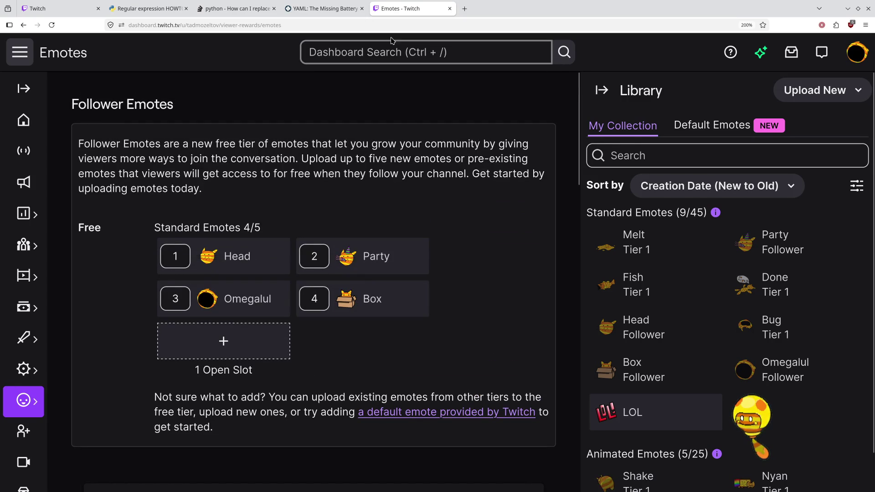
Step: Close all Firefox tabs except Emotes - Twitch and return to the Twitch window
right_click(399, 7)
click(421, 52)
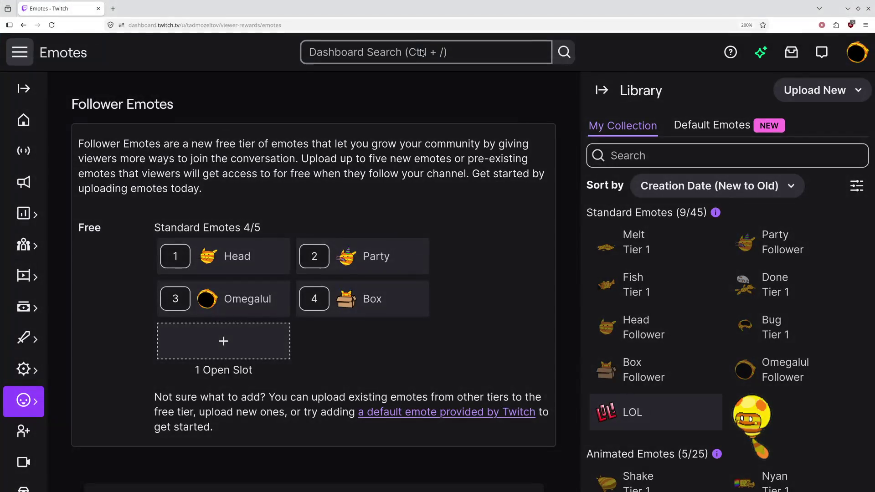
key(alt+Tab)
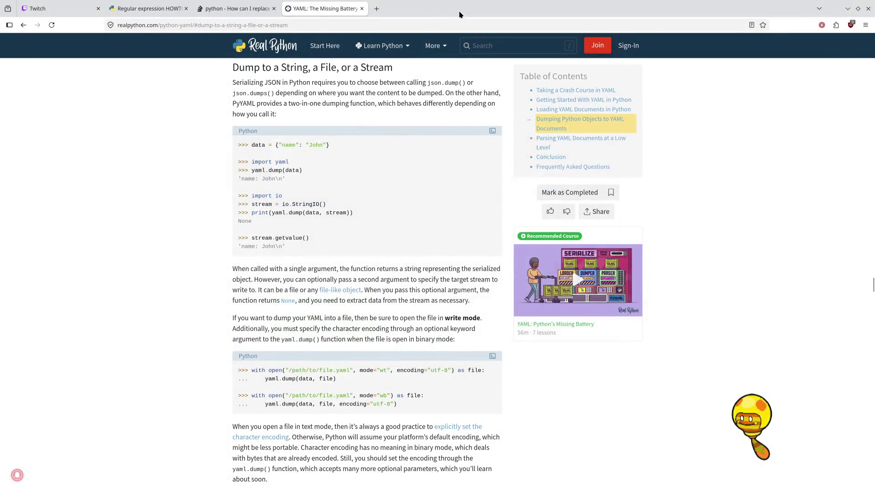
key(alt+Tab)
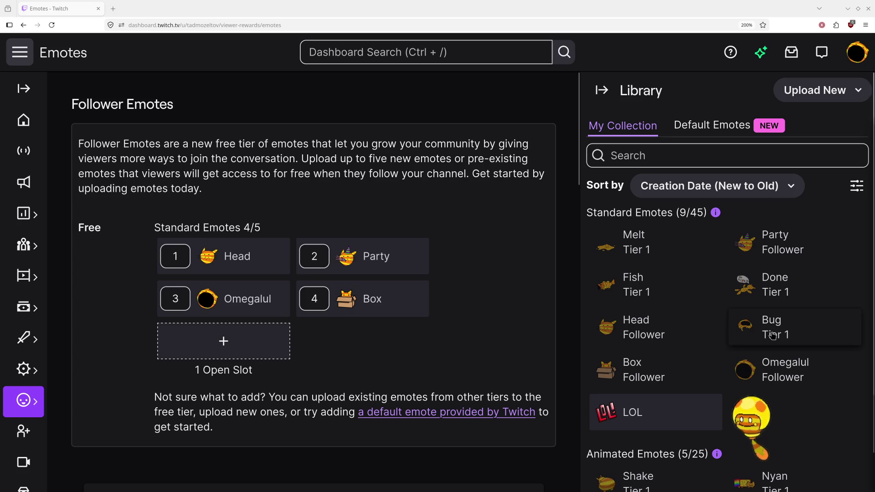
Step: Reopen the Tadbulb (Pokémon) Bulbapedia article from history in a new tab, then return to Emotes - Twitch
click(113, 14)
key(ctrl+h)
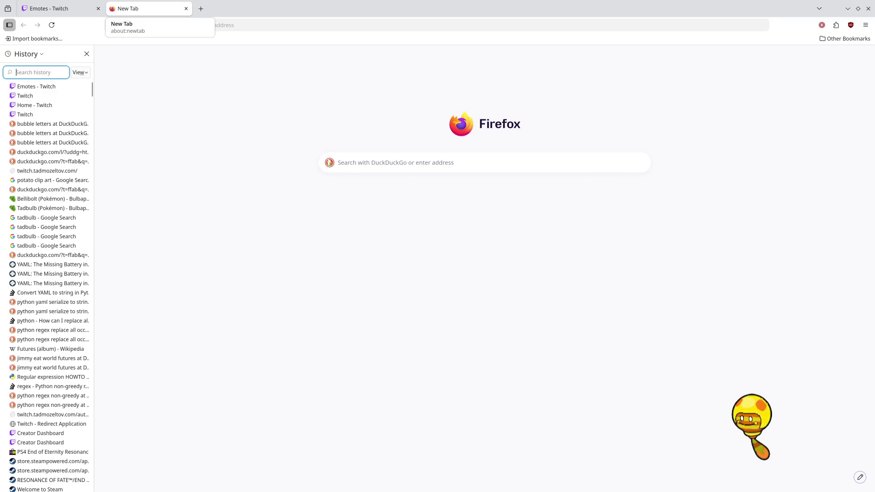
click(43, 209)
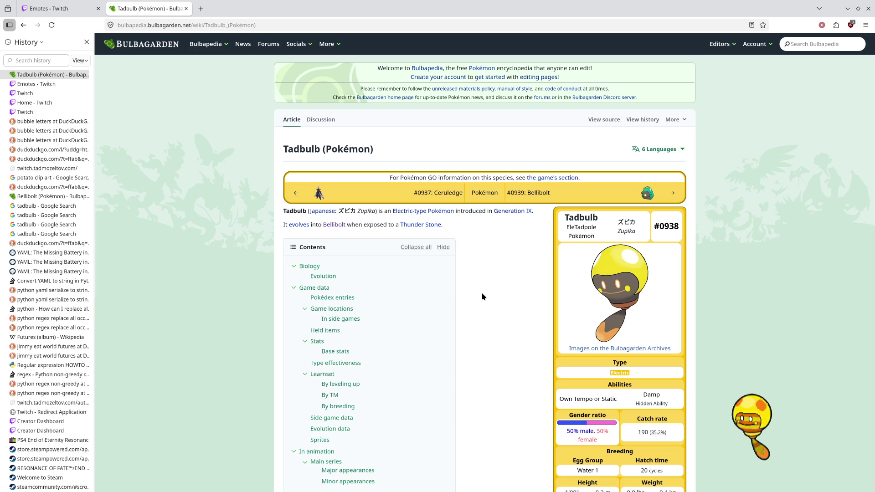
click(71, 5)
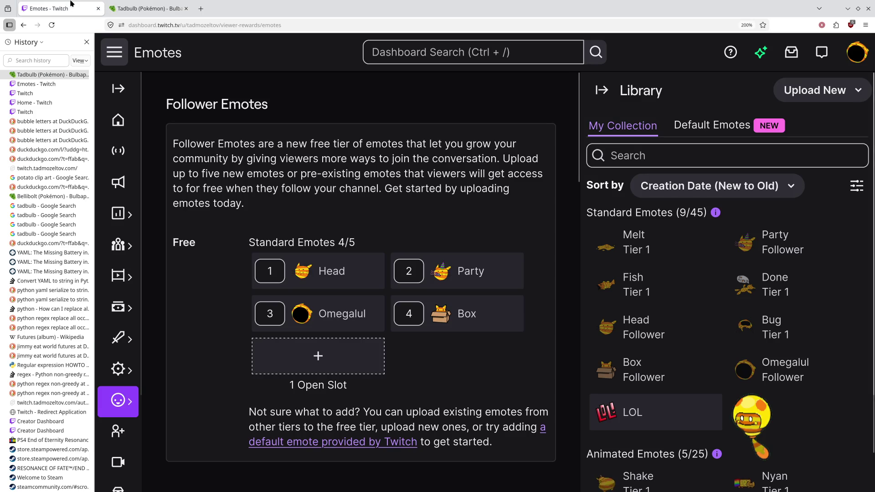
Step: Dismiss the Bonus Emotes notice, check the Tier 1 and Follower slots, then return to Tadbulb
scroll(433, 211, down, 5)
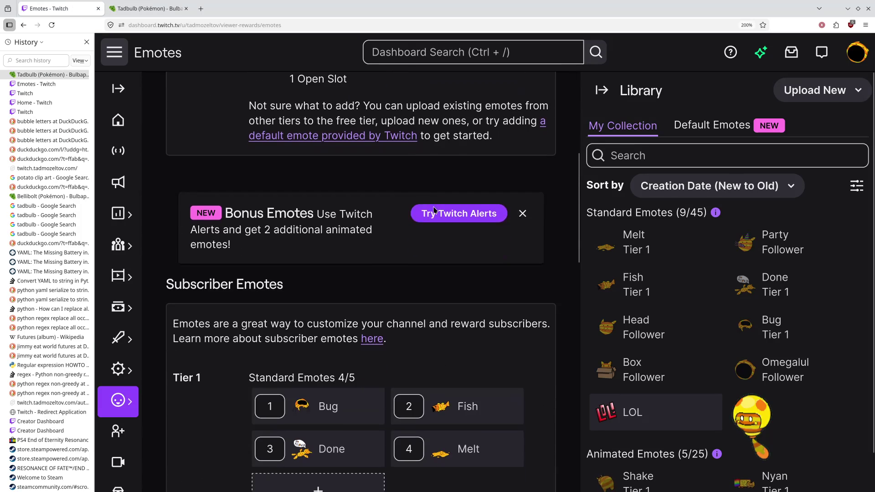
click(522, 214)
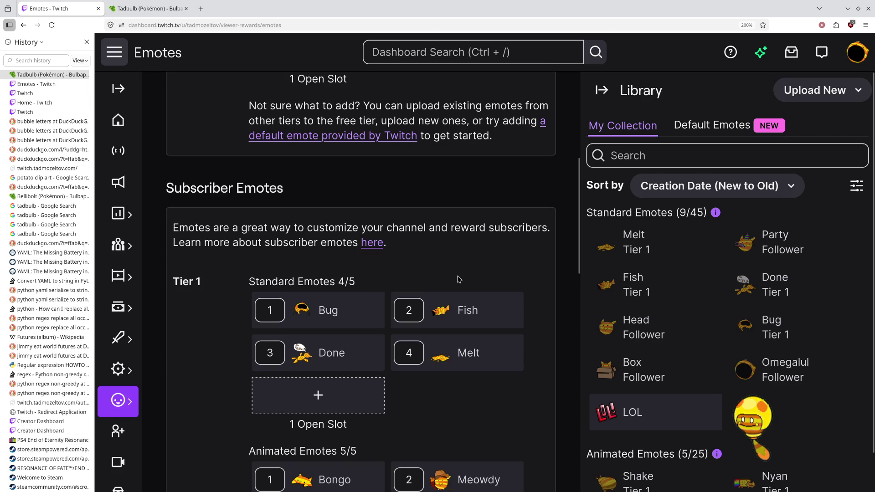
scroll(459, 279, down, 4)
scroll(460, 280, up, 5)
scroll(459, 280, down, 1)
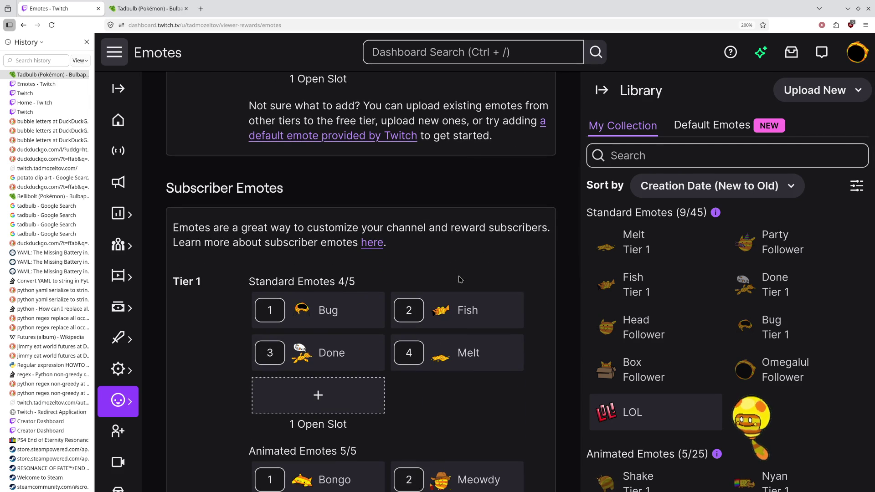
mouse_move(319, 312)
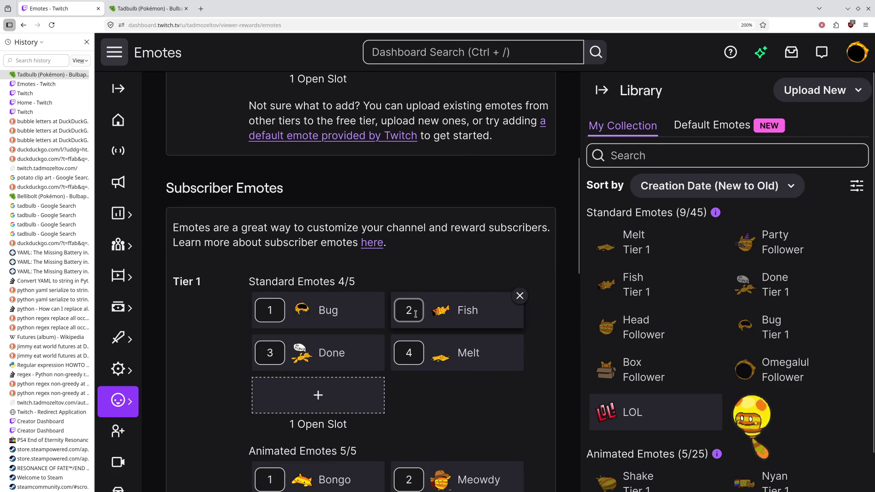
mouse_move(408, 355)
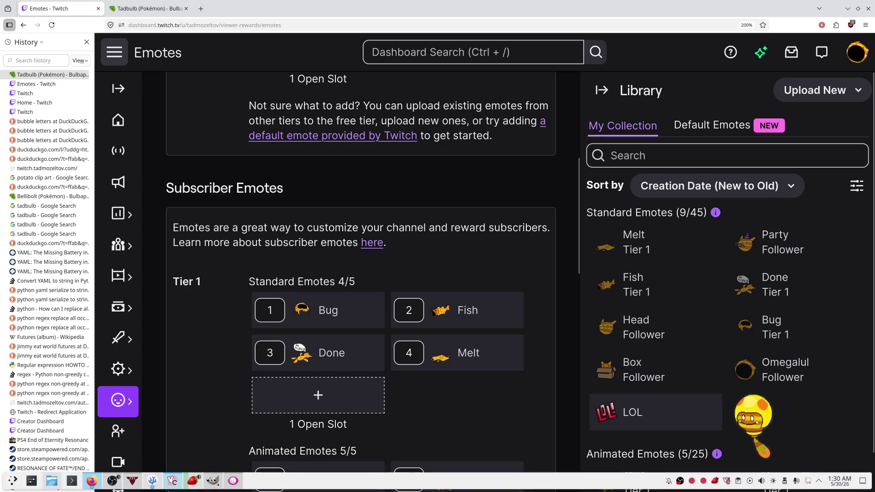
mouse_move(327, 348)
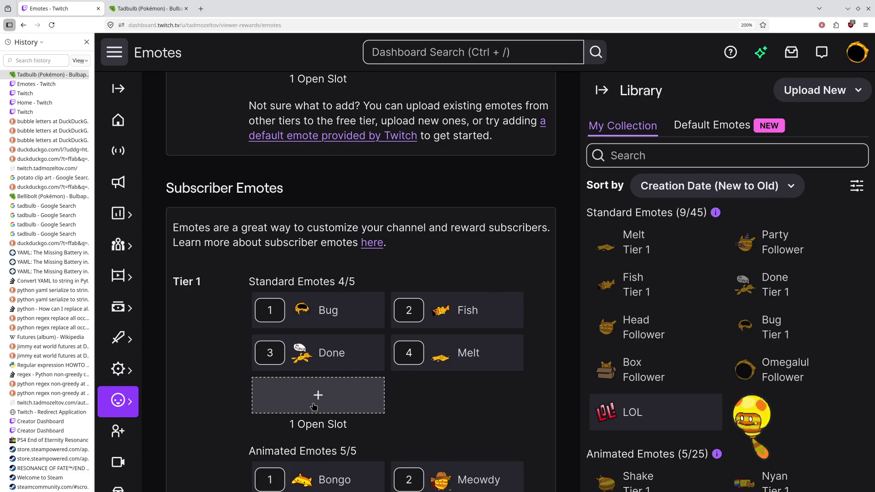
scroll(314, 405, up, 5)
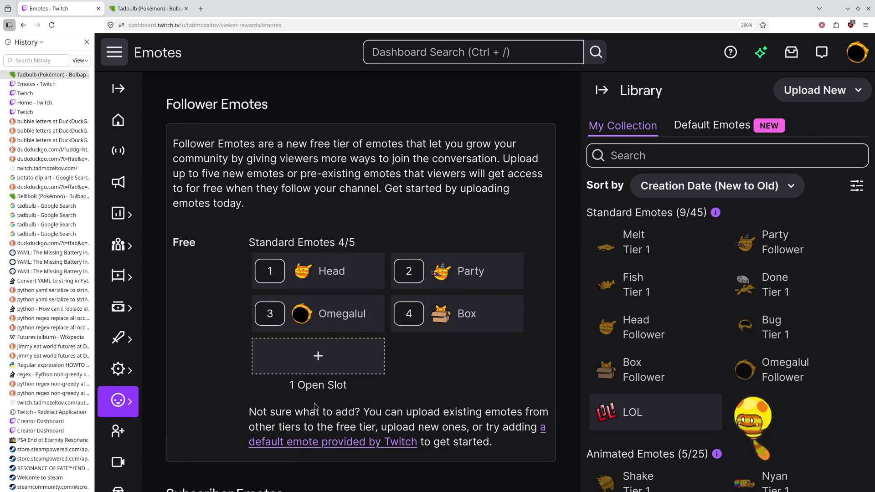
click(129, 4)
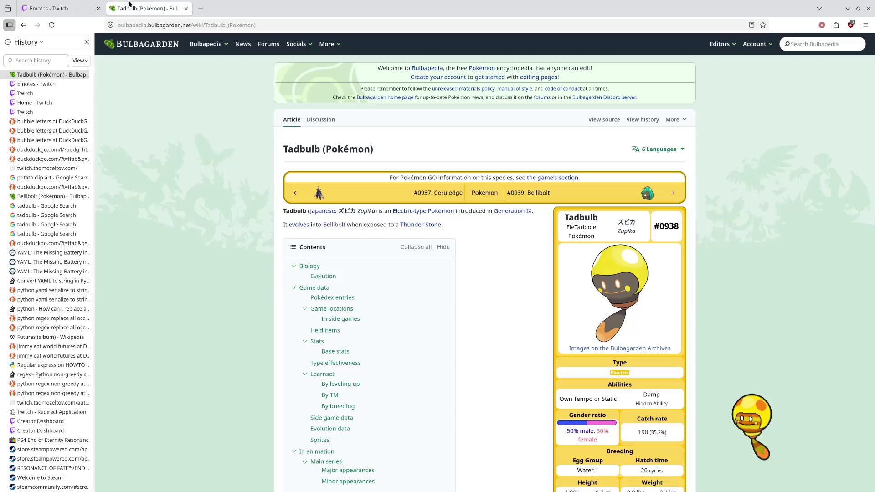
click(200, 9)
text(!)
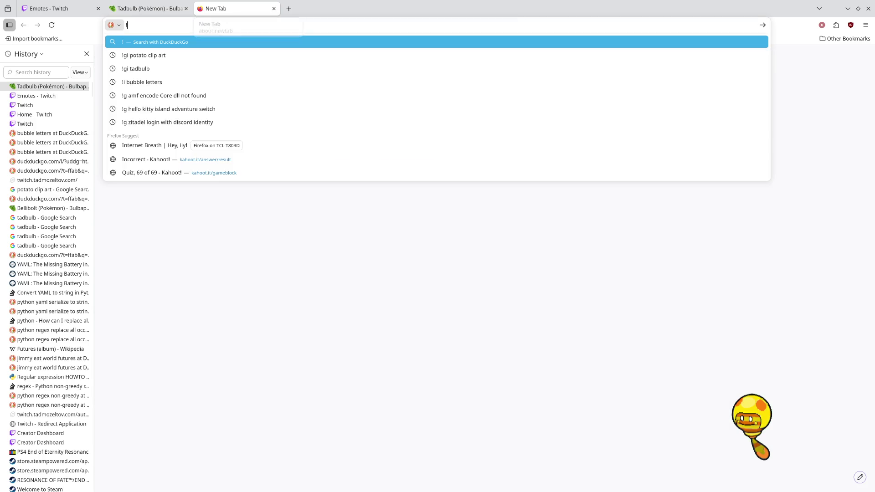
text(g tadbulb)
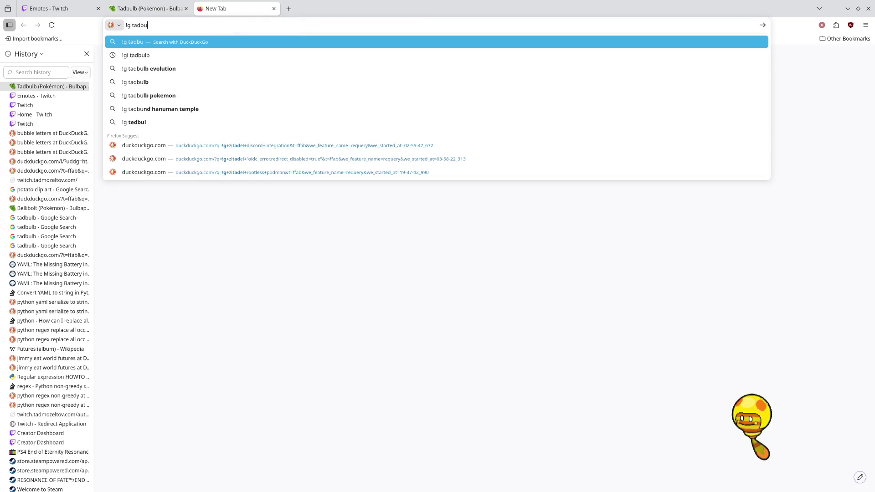
key(Return)
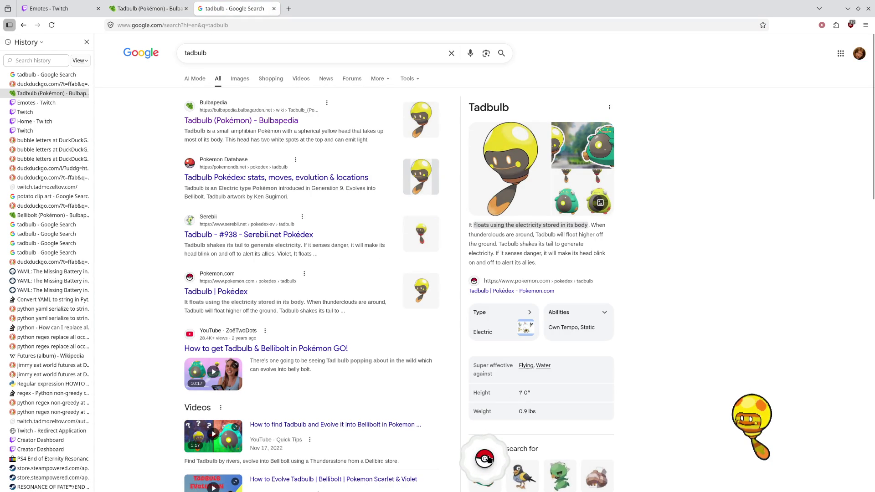
click(489, 457)
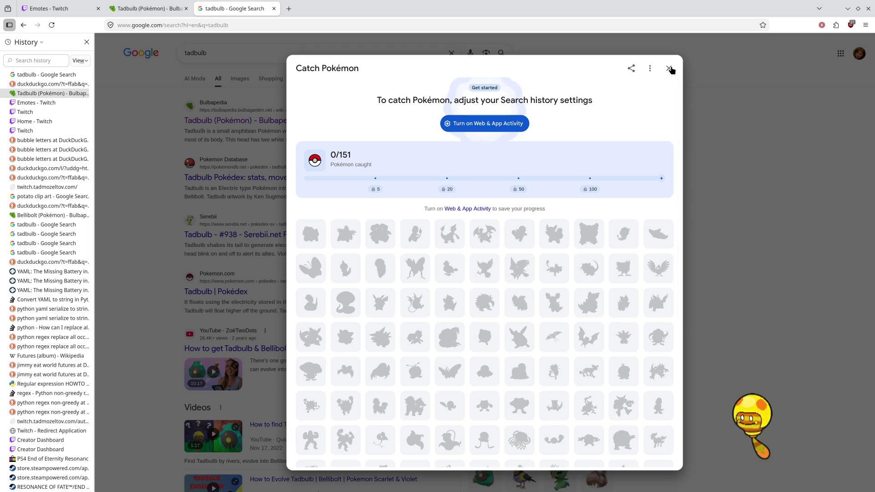
click(669, 69)
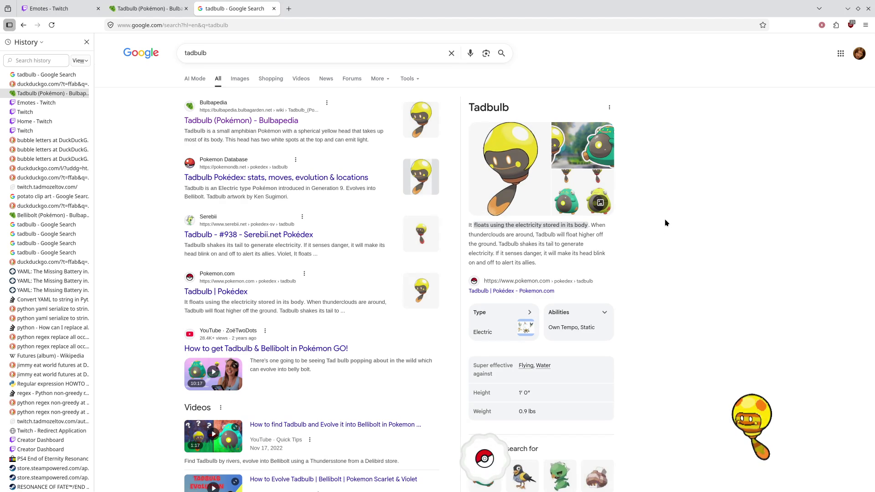
click(275, 8)
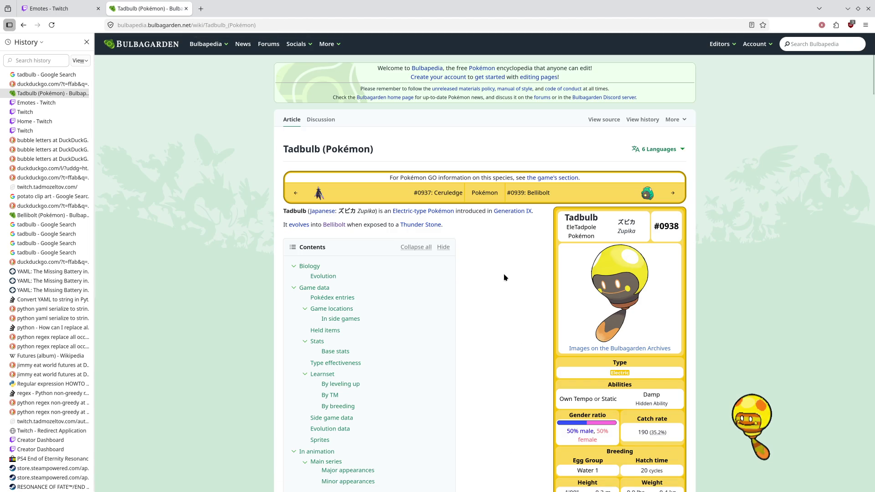
Step: Go to the #0939 Bellibolt article and enlarge its Biology section charging image
click(650, 195)
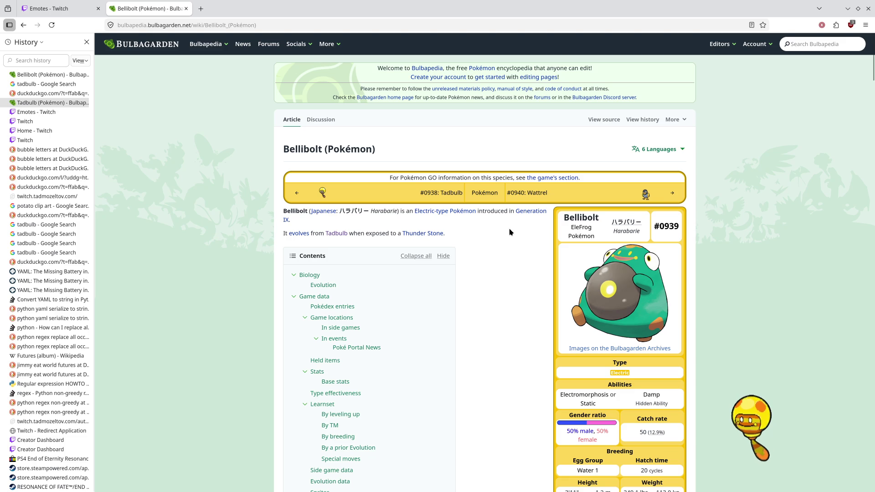
scroll(509, 230, down, 10)
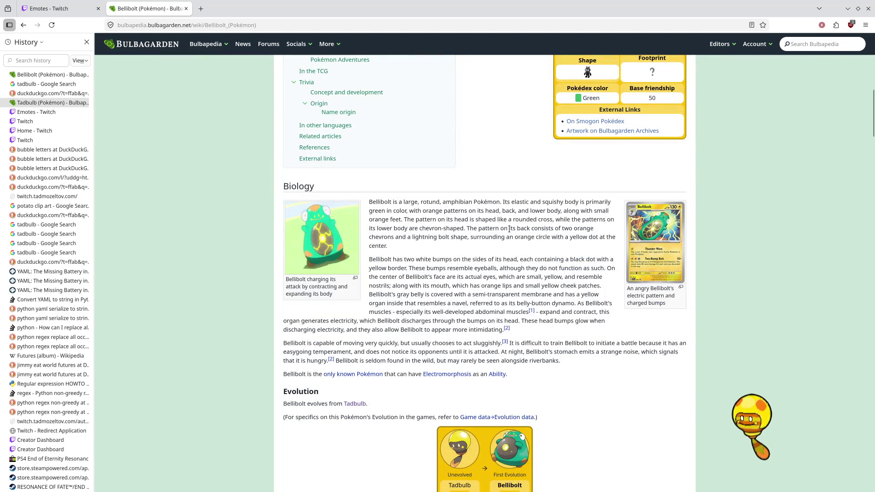
click(334, 252)
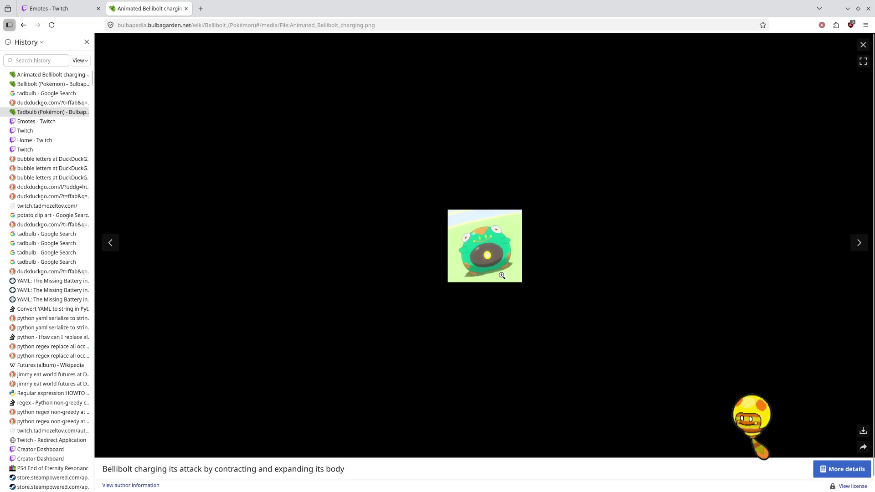
Step: Zoom in on the Bellibolt charging image, reset the zoom, then enlarge the angry Bellibolt card
ctrl+scroll(499, 277, up, 7)
ctrl+scroll(499, 277, up, 2)
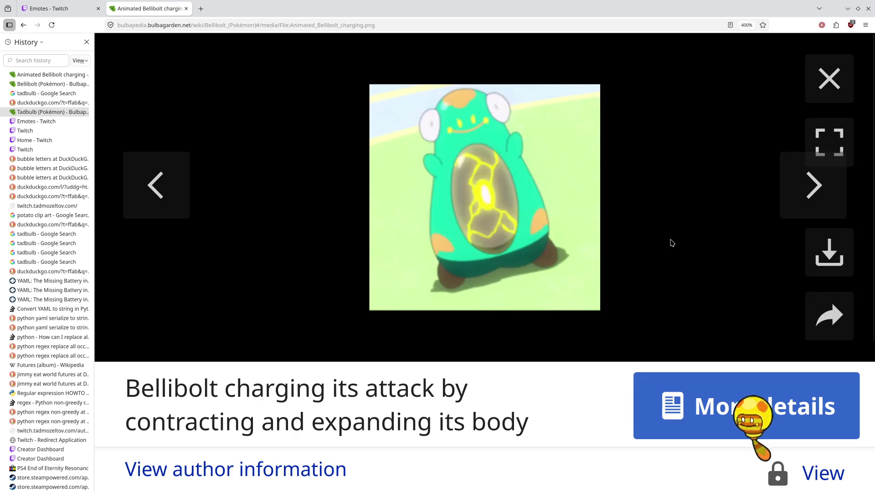
key(ctrl+minus)
key(ctrl+minus)
key(ctrl+minus)
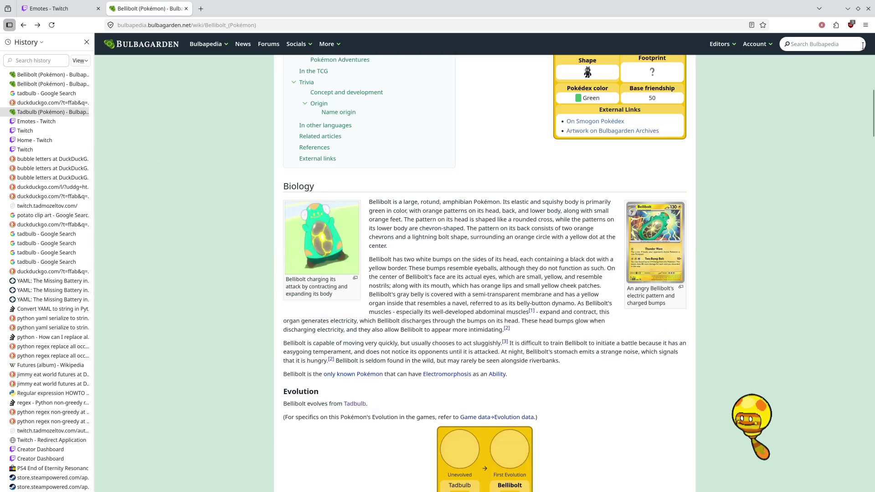
key(Escape)
click(662, 236)
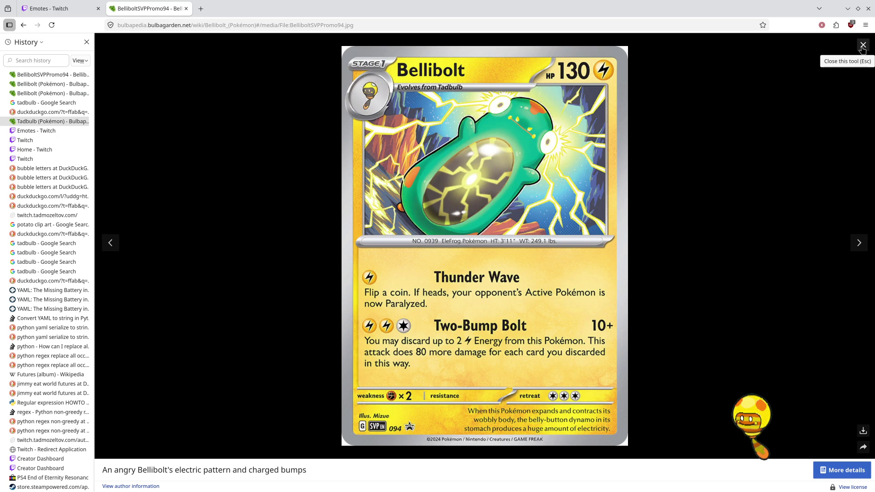
click(862, 47)
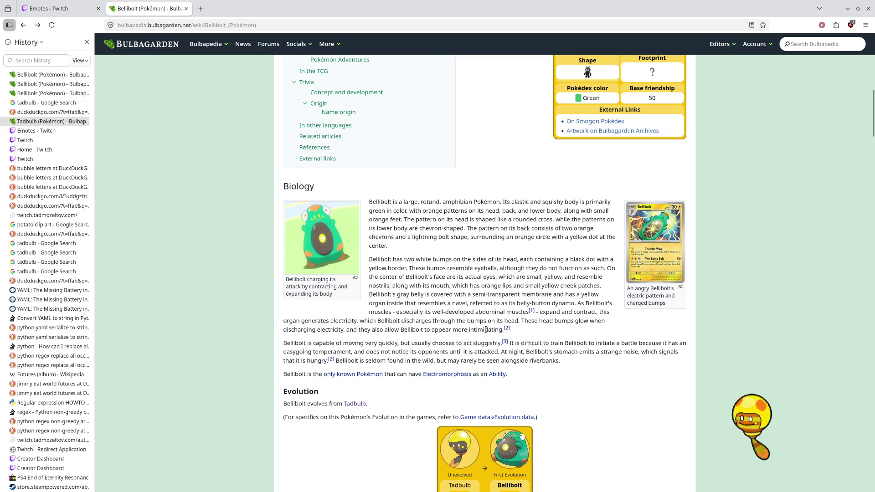
scroll(491, 336, down, 1)
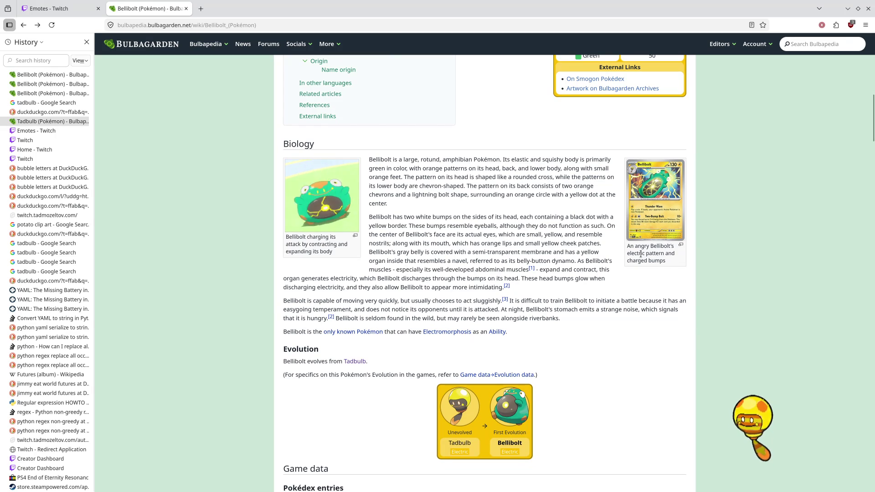
scroll(561, 257, down, 5)
scroll(560, 256, down, 4)
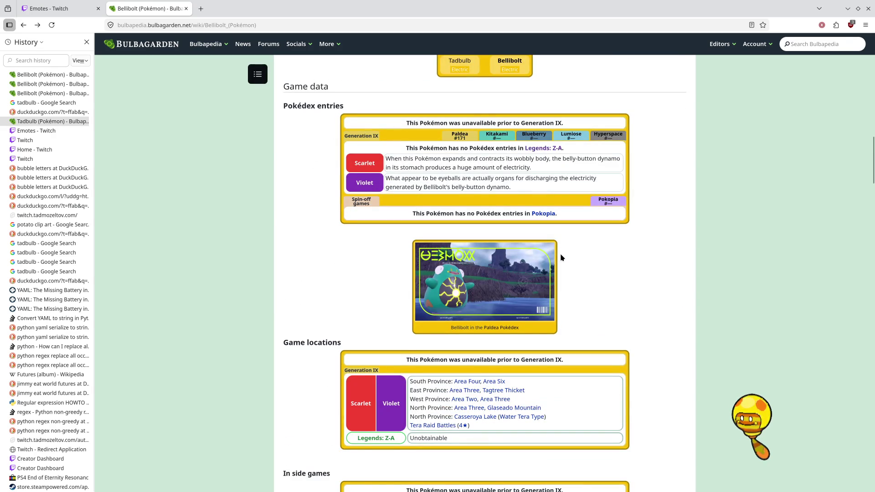
scroll(560, 257, down, 20)
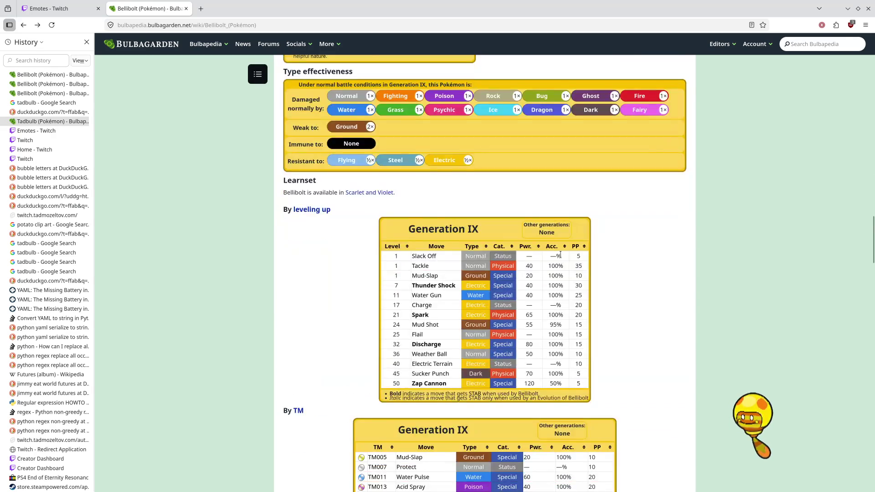
scroll(560, 255, down, 20)
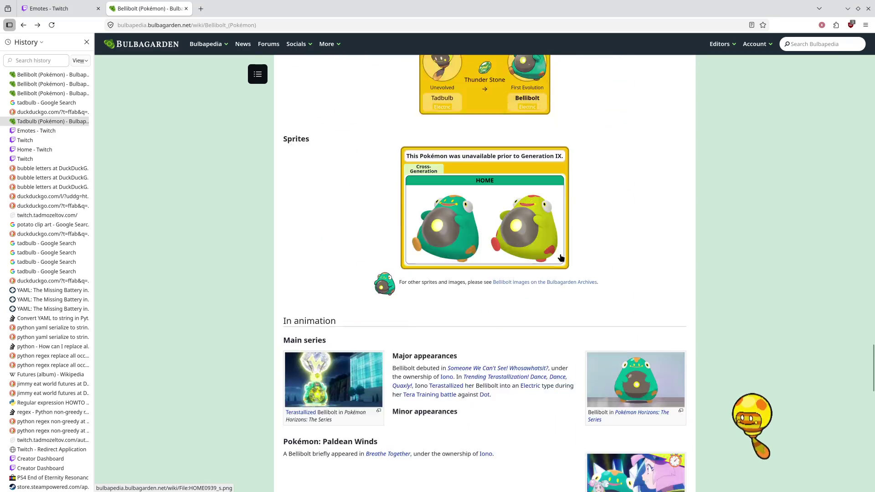
scroll(555, 262, down, 8)
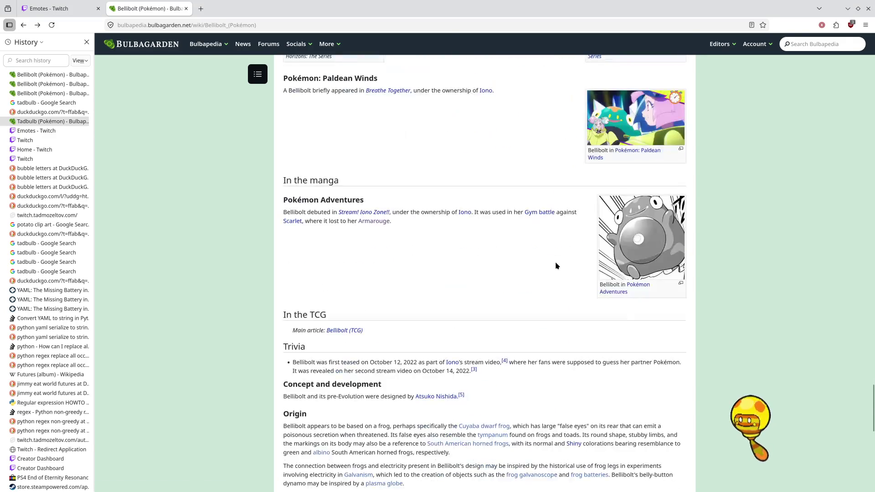
scroll(555, 265, down, 5)
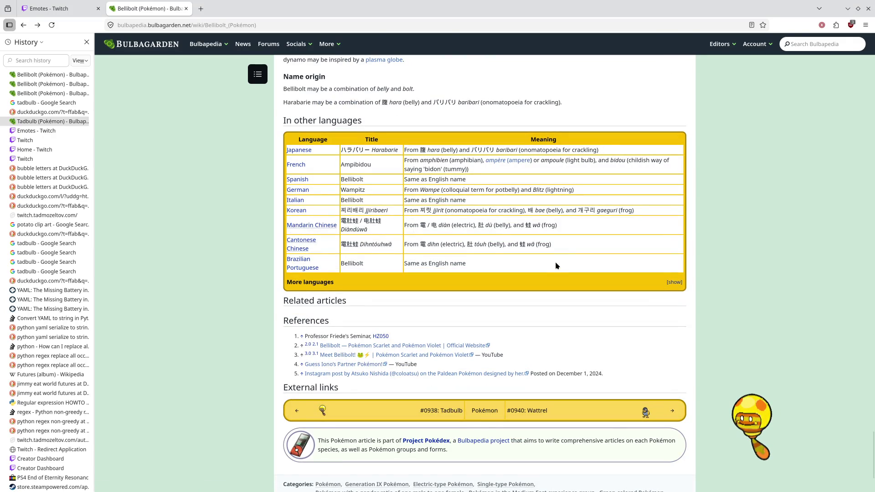
scroll(555, 265, down, 3)
scroll(554, 265, up, 11)
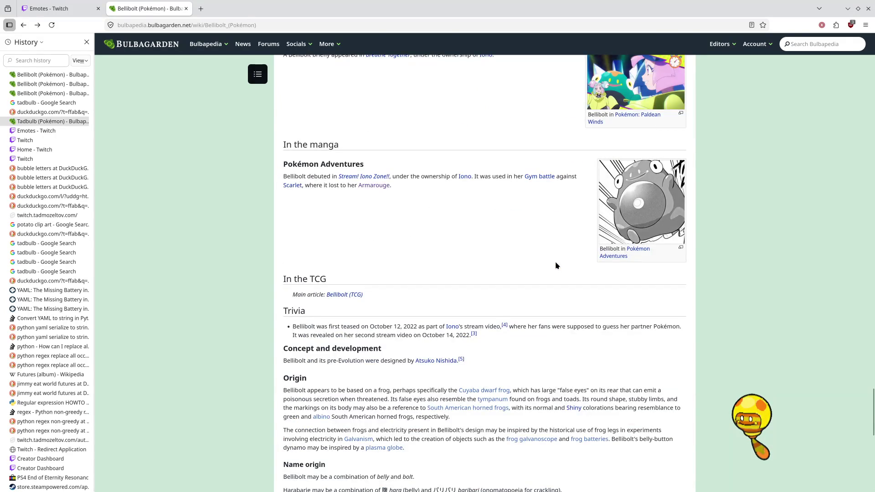
scroll(556, 265, down, 9)
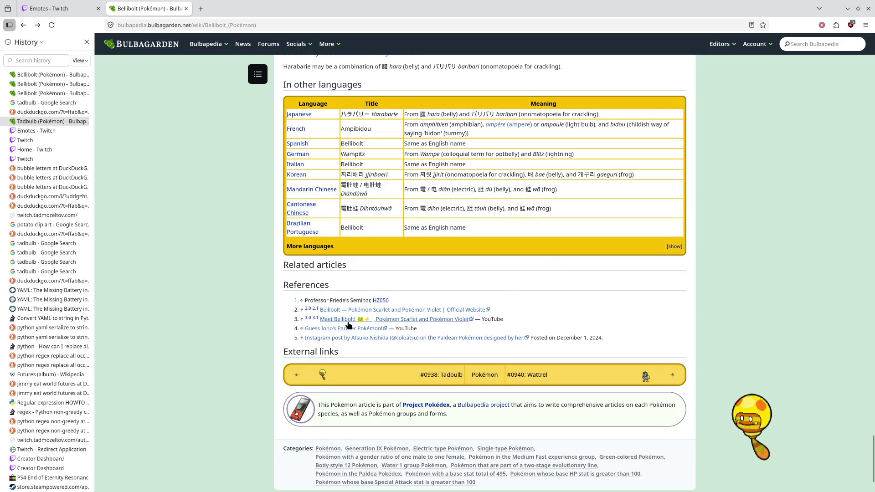
scroll(535, 248, up, 20)
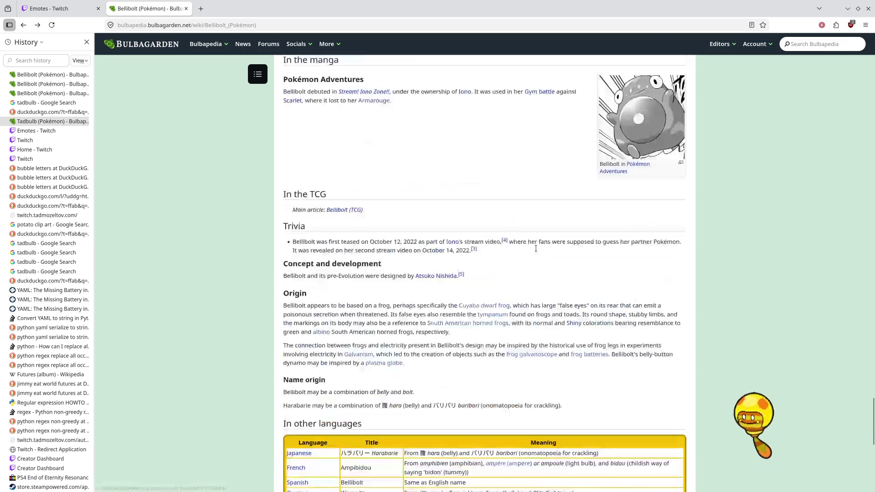
scroll(534, 248, up, 20)
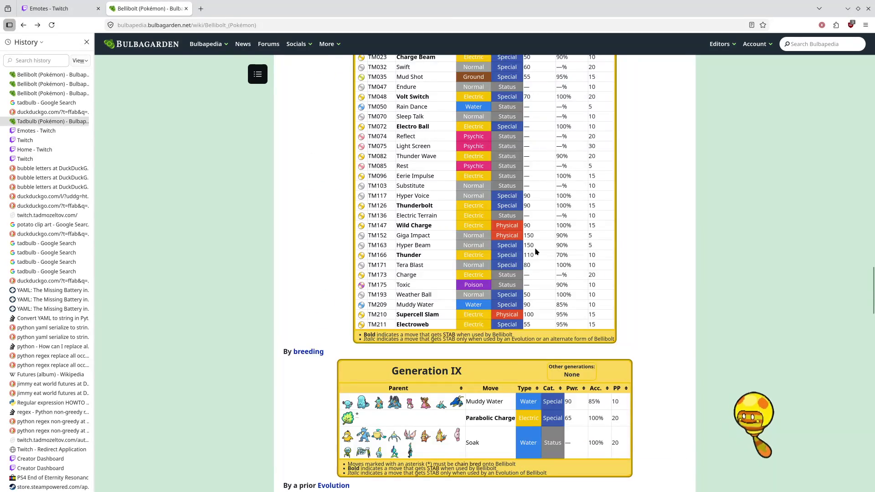
scroll(535, 251, up, 8)
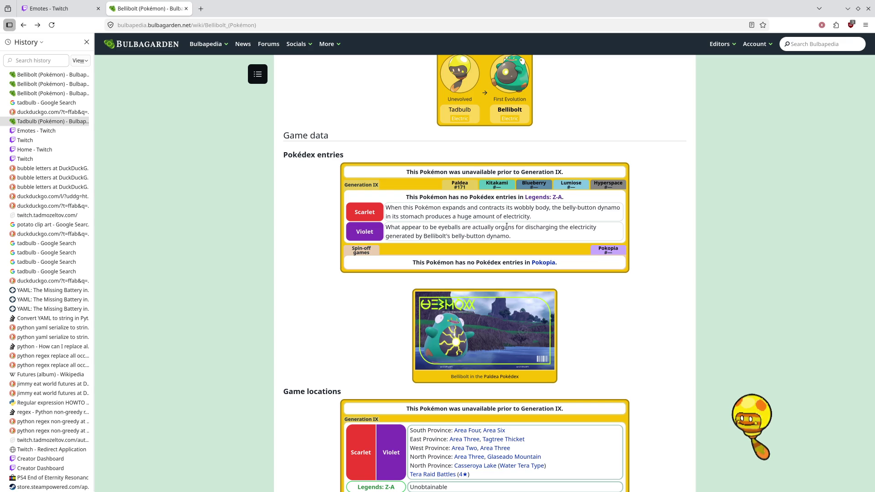
scroll(507, 227, up, 15)
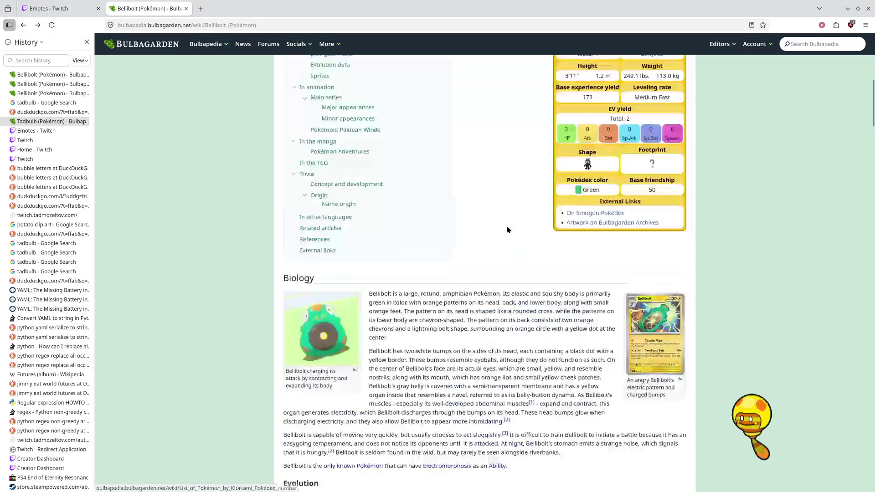
scroll(507, 229, up, 10)
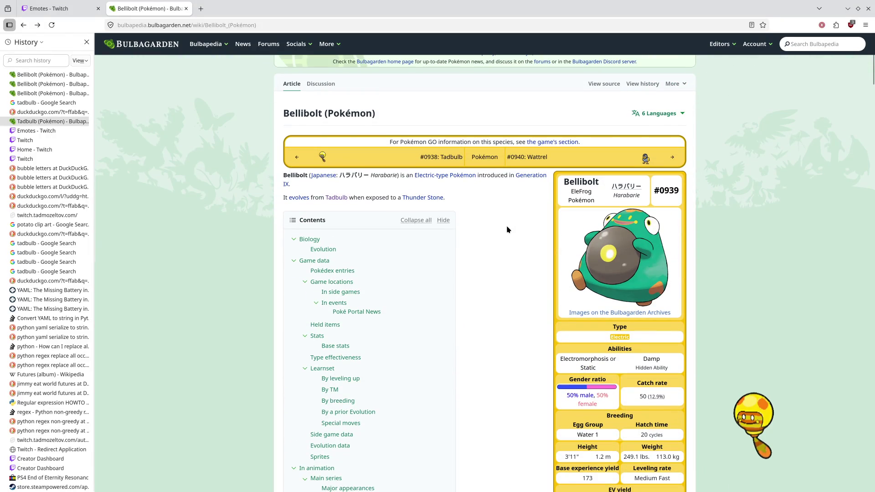
scroll(507, 229, up, 2)
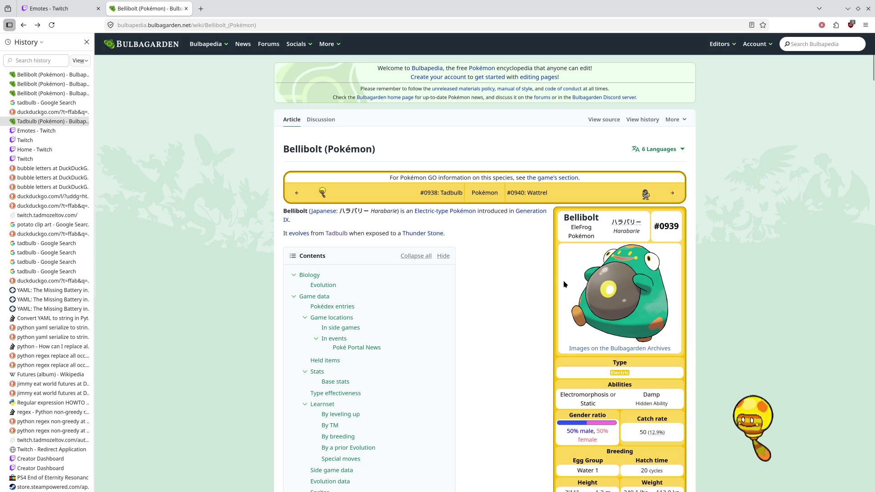
click(78, 6)
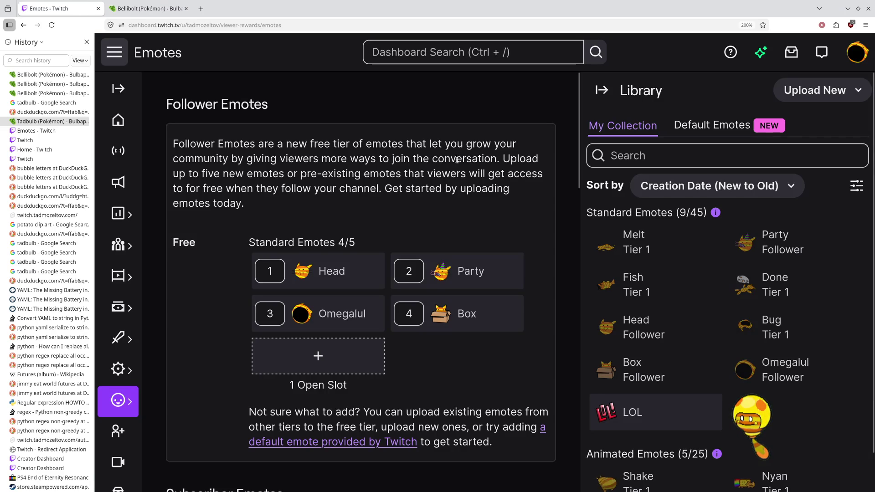
Step: Start a follower emote in the open Free slot with Auto-resize off, then open Dolphin
scroll(473, 160, down, 2)
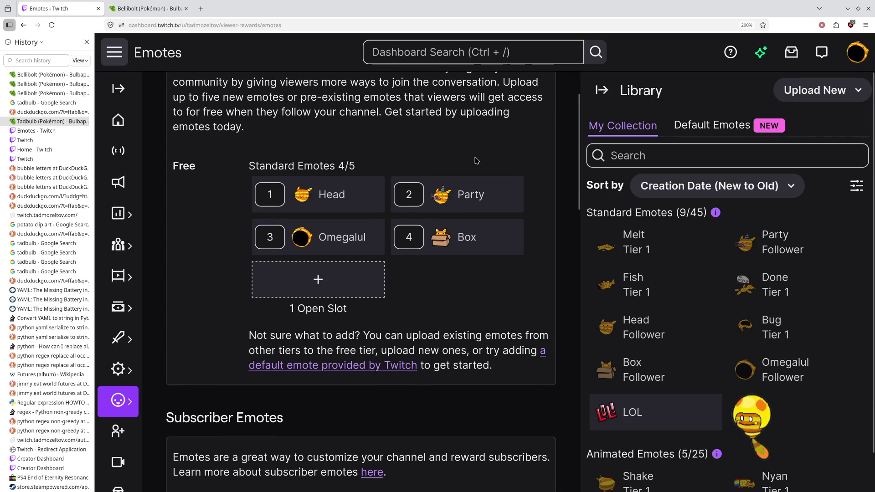
scroll(476, 161, down, 5)
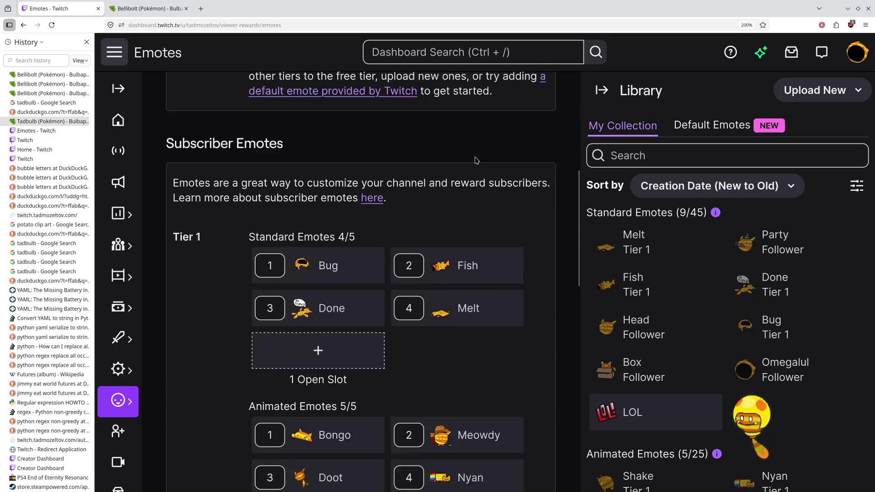
scroll(474, 151, up, 6)
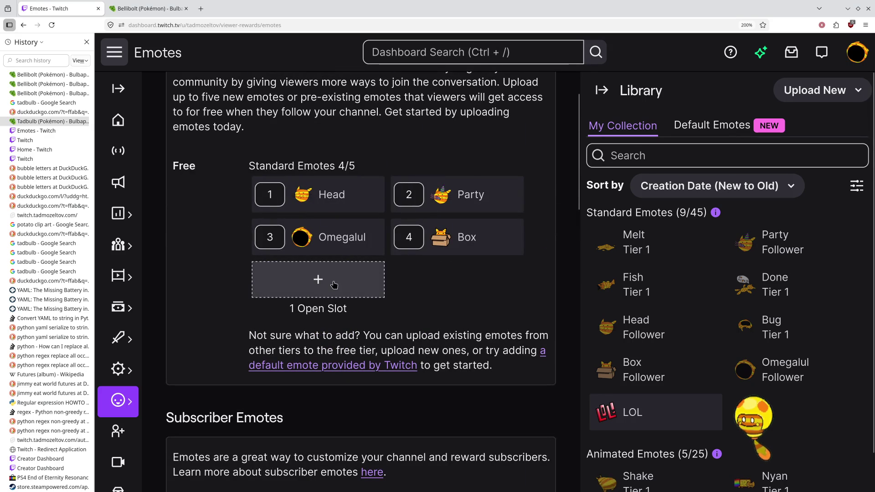
click(337, 285)
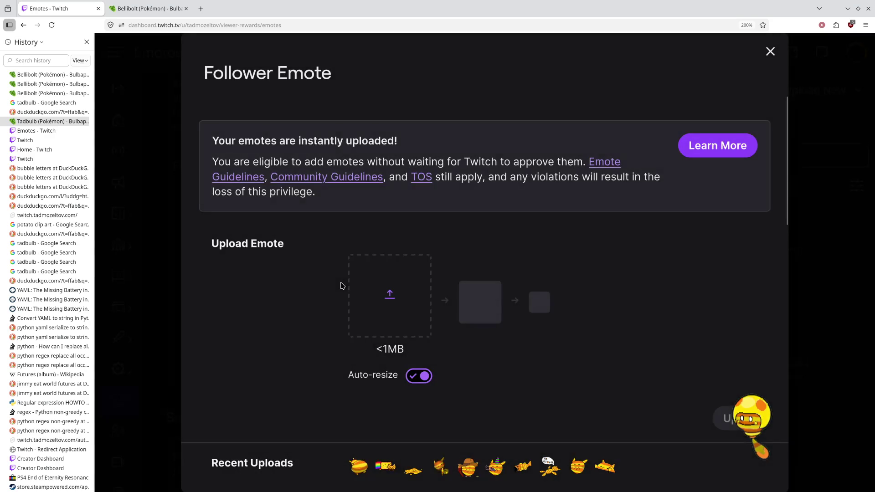
scroll(511, 285, down, 2)
scroll(456, 342, up, 2)
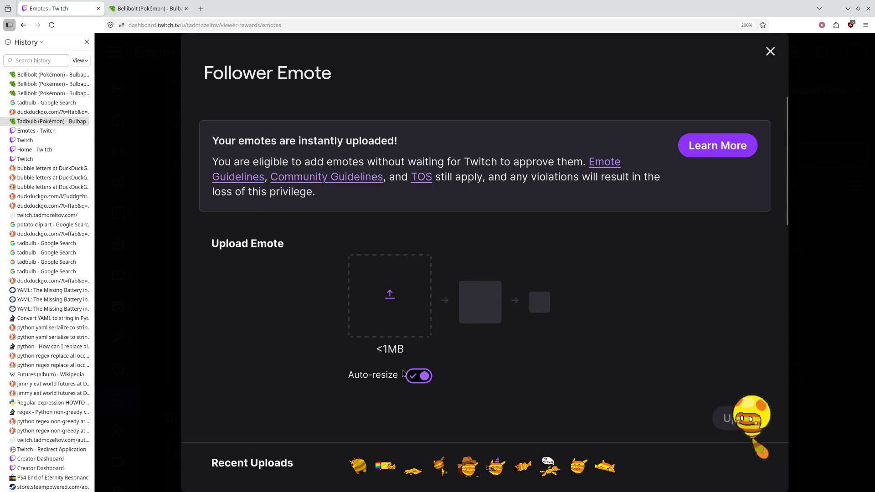
click(414, 376)
mouse_move(57, 481)
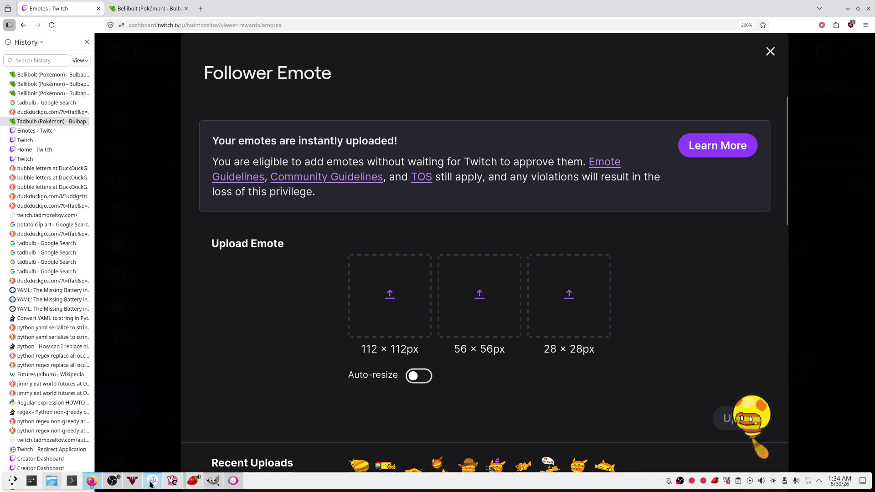
click(57, 482)
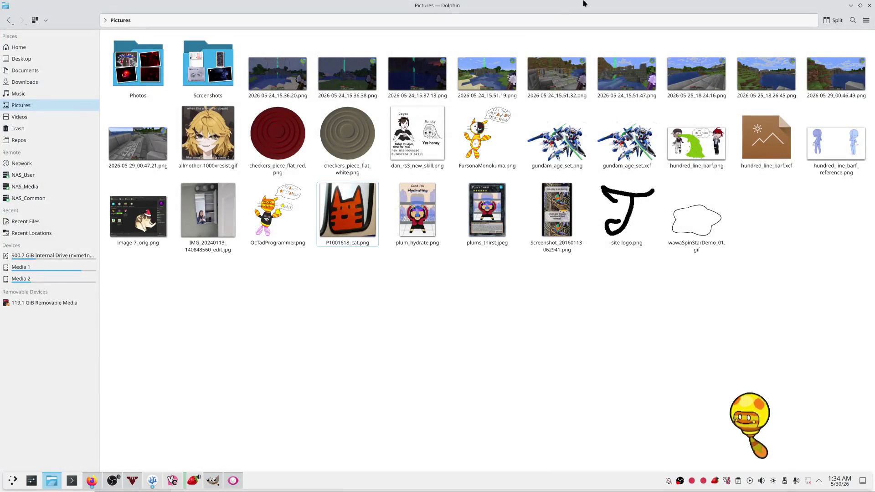
Step: Leave Dolphin and bring GIMP's oc_tad_passenger_emote.xcf cat drawing to the front
key(alt+Tab)
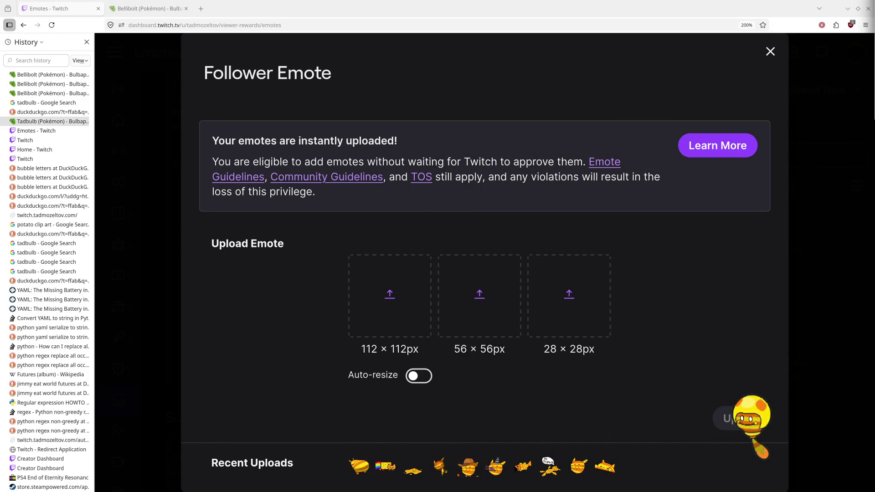
drag(751, 419, 751, 419)
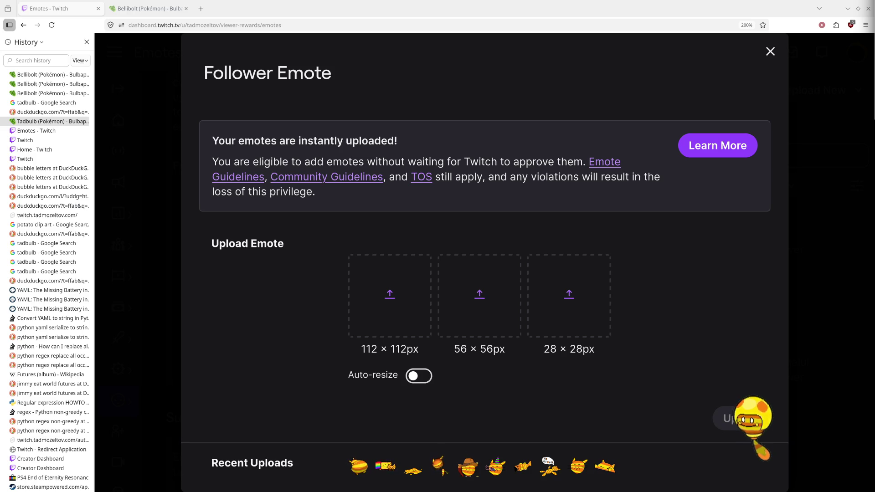
click(213, 481)
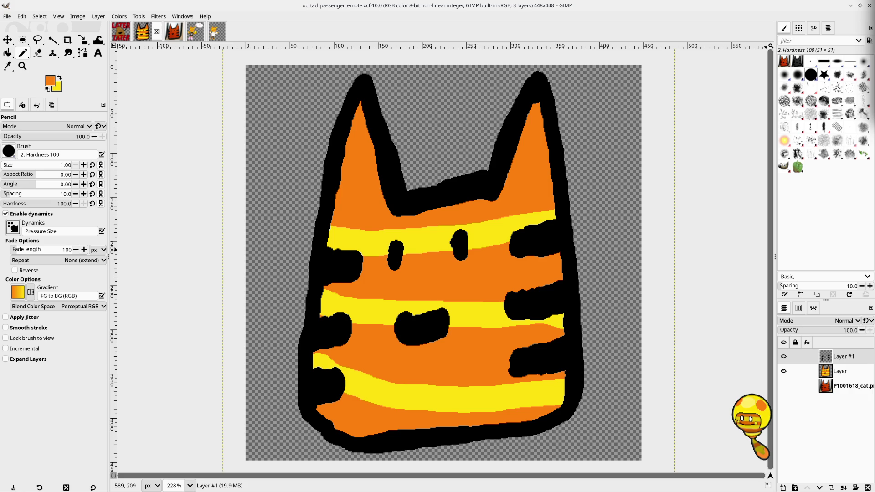
Step: Maximize Gwenview showing oc_third_eye.png and zoom in on the third-eye cat
mouse_move(872, 36)
mouse_down()
mouse_move(709, 36)
mouse_move(542, 4)
mouse_up()
scroll(478, 253, up, 3)
scroll(478, 253, down, 1)
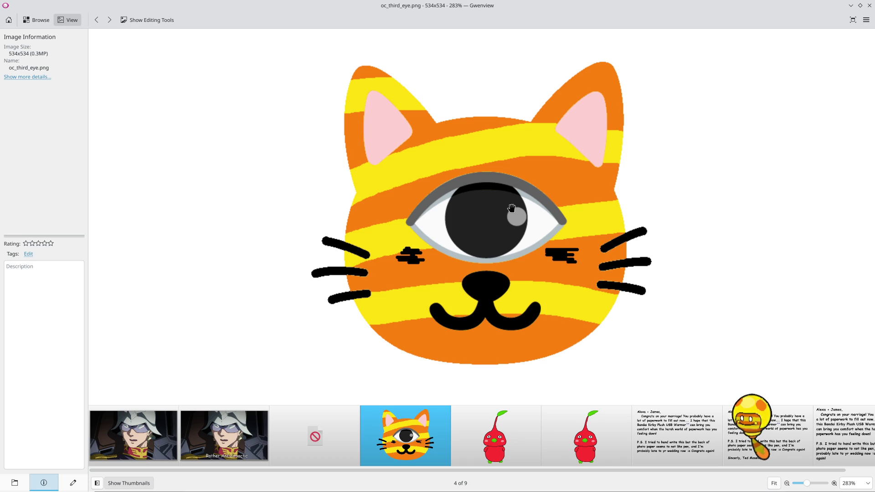
Step: View the Rather Anticlimactic screenshot and red pikmin drawing, then close Gwenview
click(224, 435)
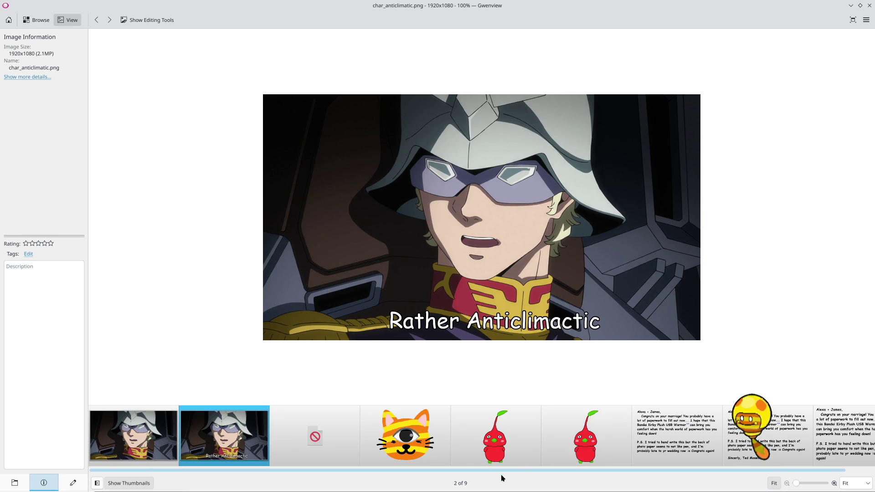
click(507, 450)
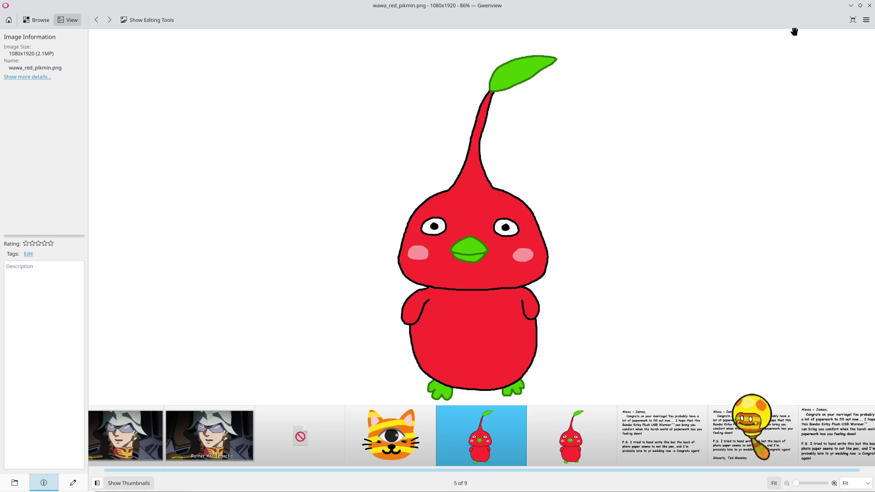
click(869, 6)
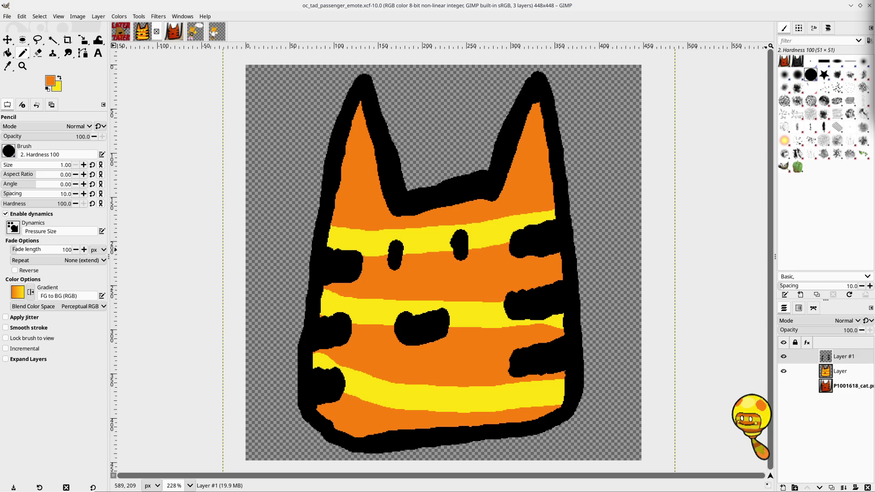
Step: Bring the Firefox Follower Emote upload form back in front of GIMP
click(92, 481)
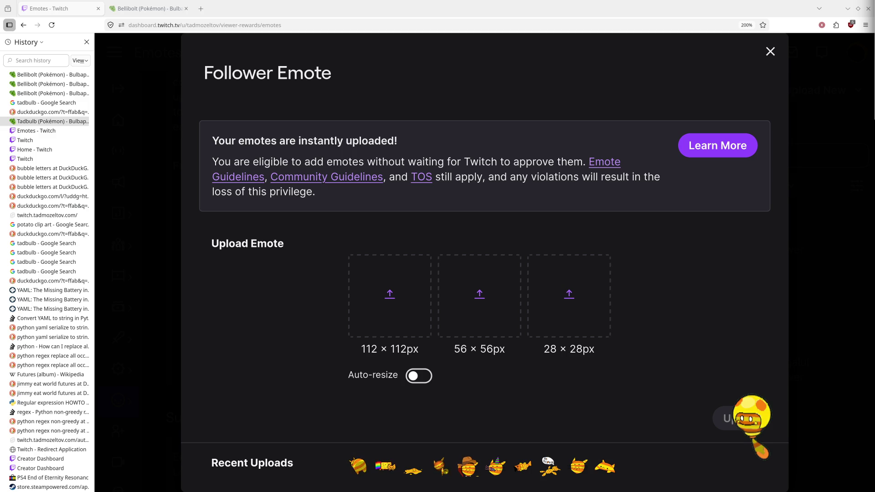
Step: Drag the 28, 56 and 112 px cat PNGs onto their matching Follower Emote upload slots
mouse_move(874, 28)
mouse_down()
mouse_move(704, 142)
mouse_move(382, 318)
mouse_move(565, 288)
mouse_up()
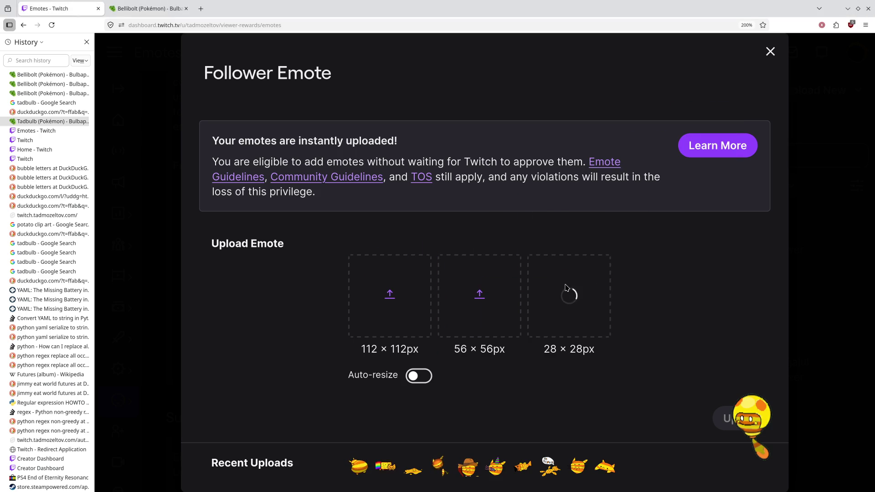
mouse_move(874, 46)
mouse_down()
mouse_move(874, 137)
mouse_move(470, 306)
mouse_move(599, 256)
mouse_up()
mouse_move(874, 14)
mouse_down()
mouse_move(545, 192)
mouse_move(417, 325)
mouse_move(410, 304)
mouse_up()
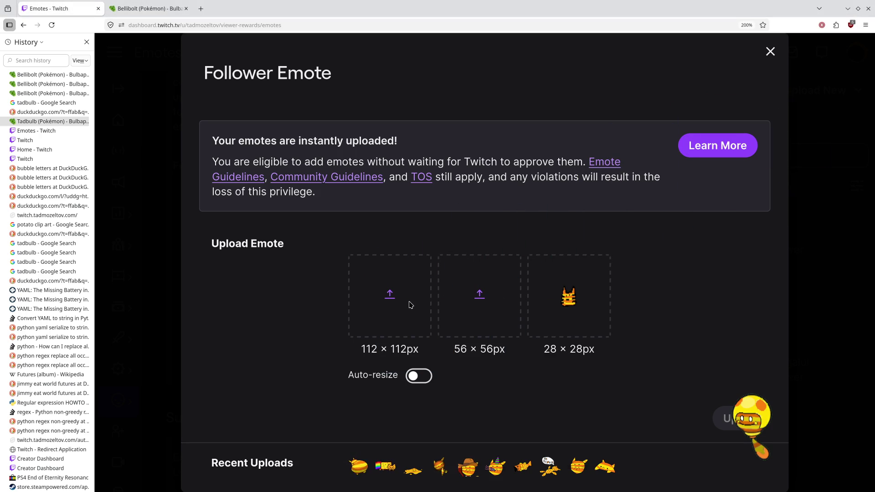
click(397, 304)
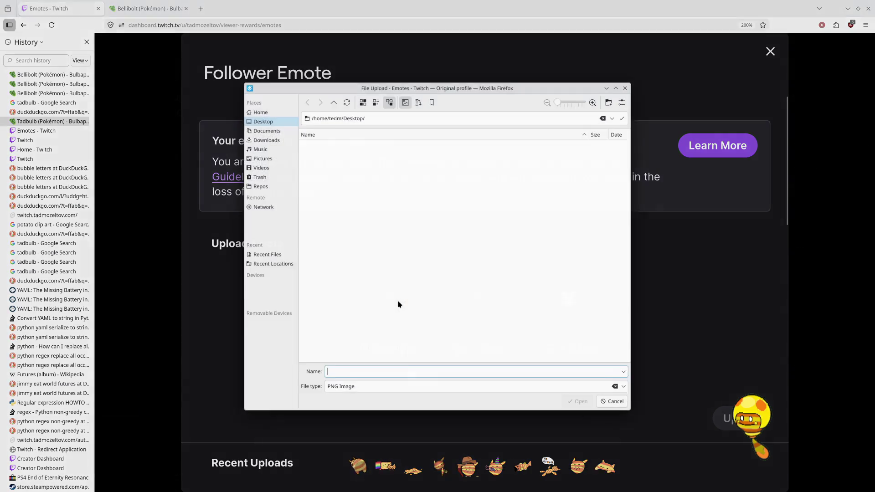
click(626, 87)
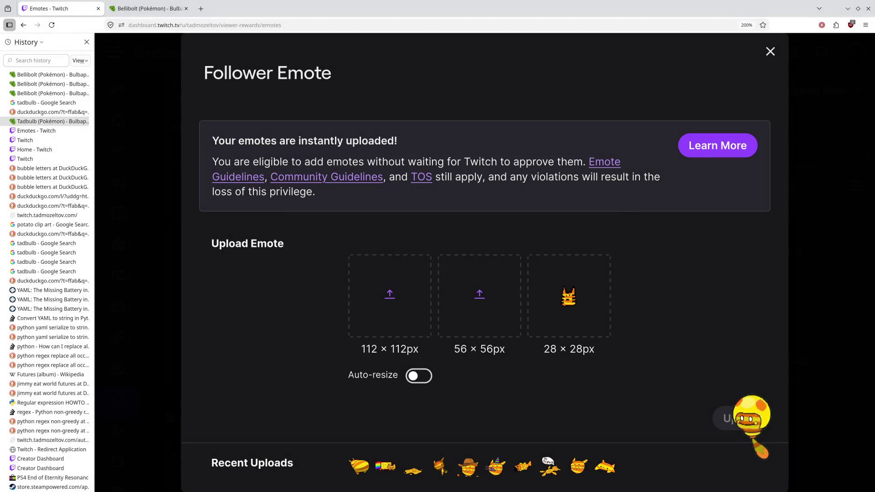
drag(874, 14, 388, 313)
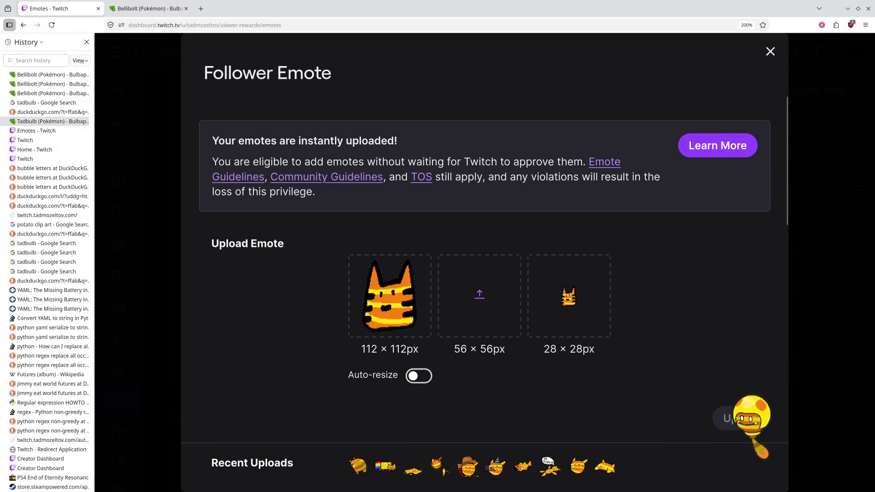
mouse_move(874, 68)
mouse_down()
mouse_move(644, 127)
mouse_move(481, 219)
mouse_move(475, 326)
mouse_move(485, 285)
mouse_move(490, 318)
mouse_up()
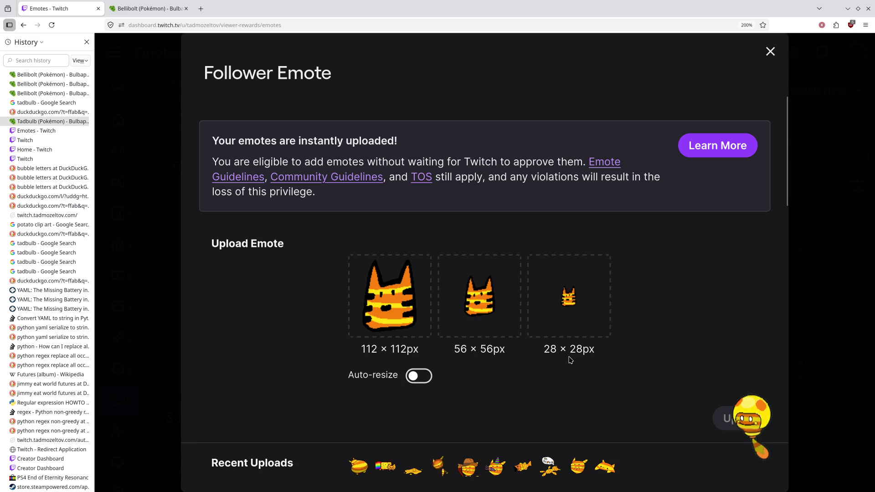
scroll(486, 334, down, 5)
Step: Name the follower emote 'LilGuy'
click(510, 295)
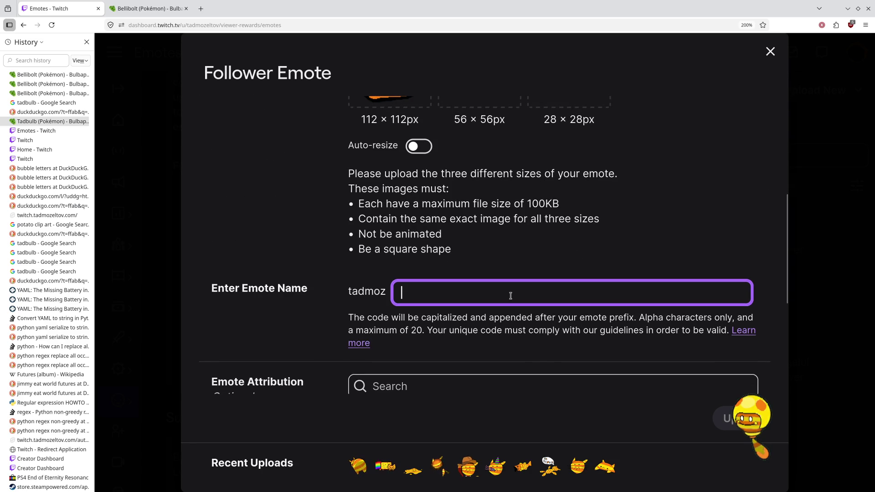
scroll(511, 295, up, 2)
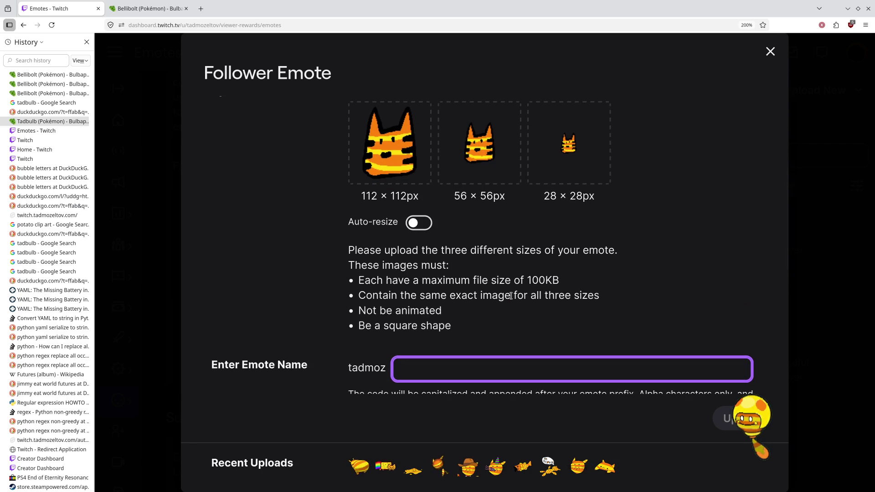
scroll(511, 295, down, 2)
scroll(511, 295, up, 2)
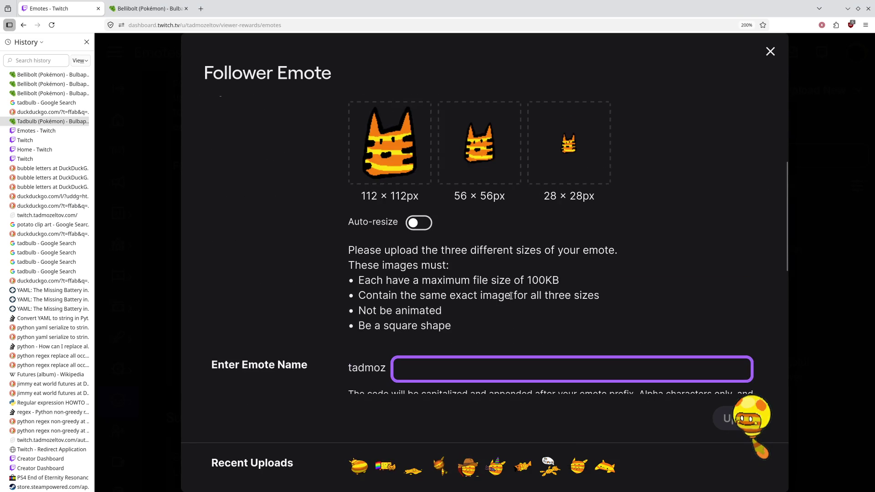
text(L)
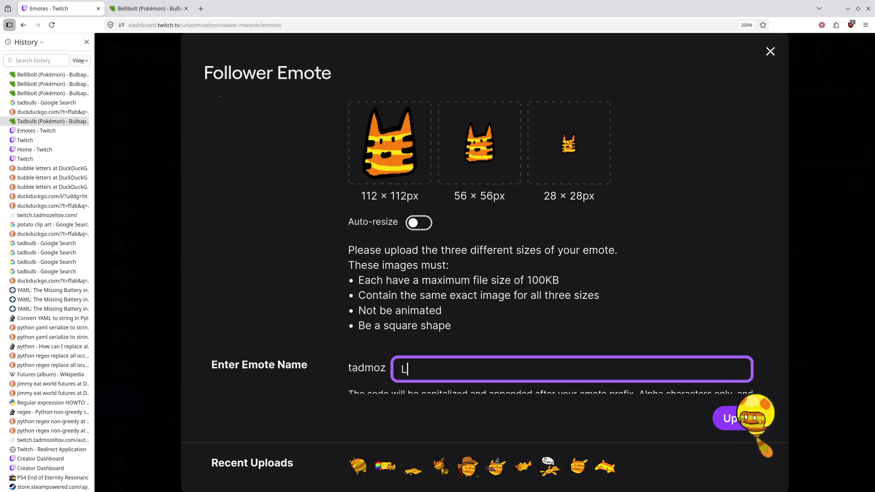
text(ilGuy)
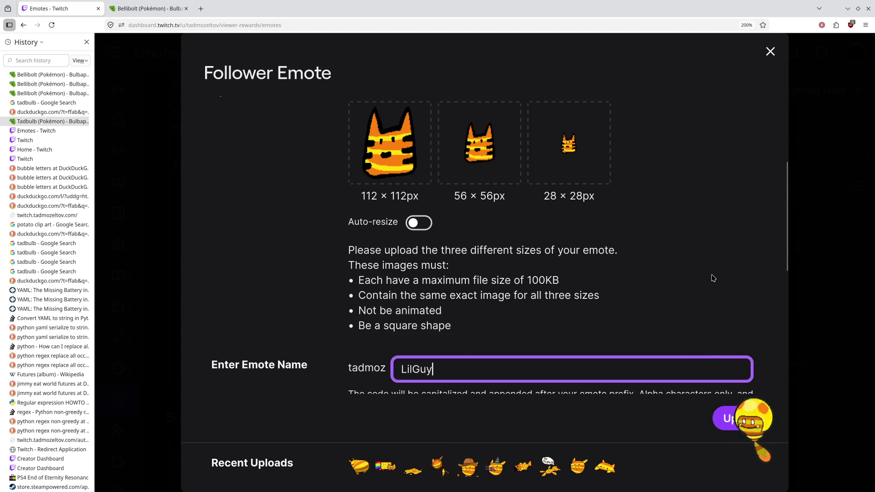
scroll(713, 278, down, 5)
scroll(713, 278, up, 2)
Step: Credit the channel's own account as the emote's artist in Emote Attribution
click(455, 308)
text(tadmo)
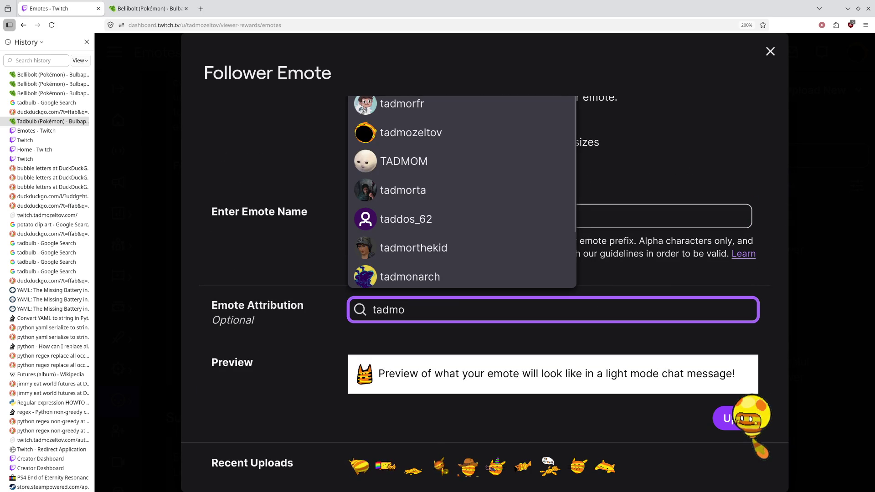
click(456, 132)
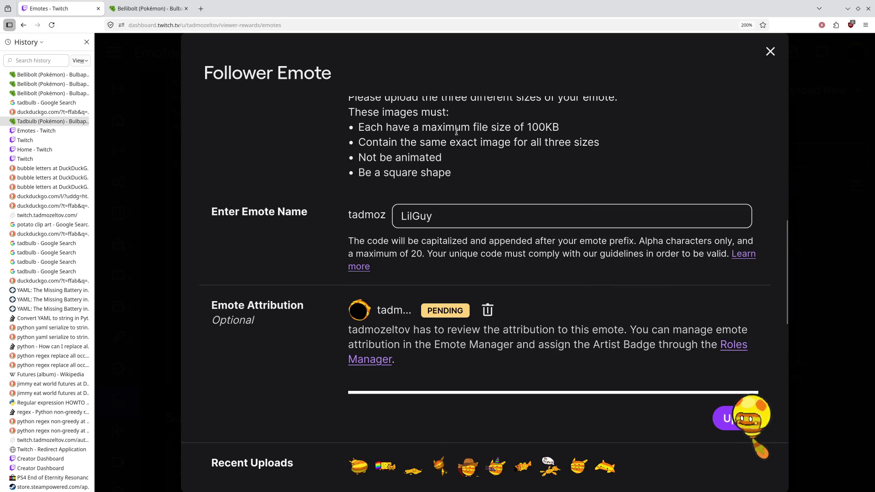
Step: Upload the LilGuy emote into follower slot 5
scroll(610, 305, down, 3)
scroll(609, 288, down, 1)
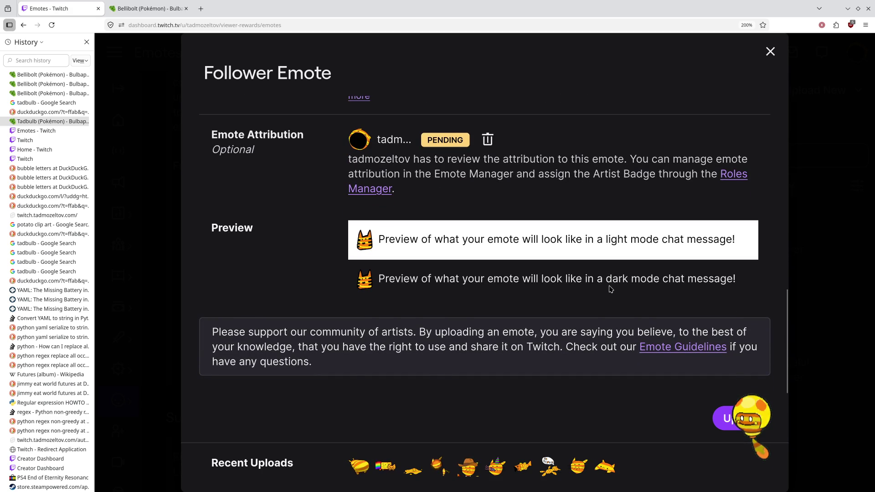
scroll(609, 288, up, 5)
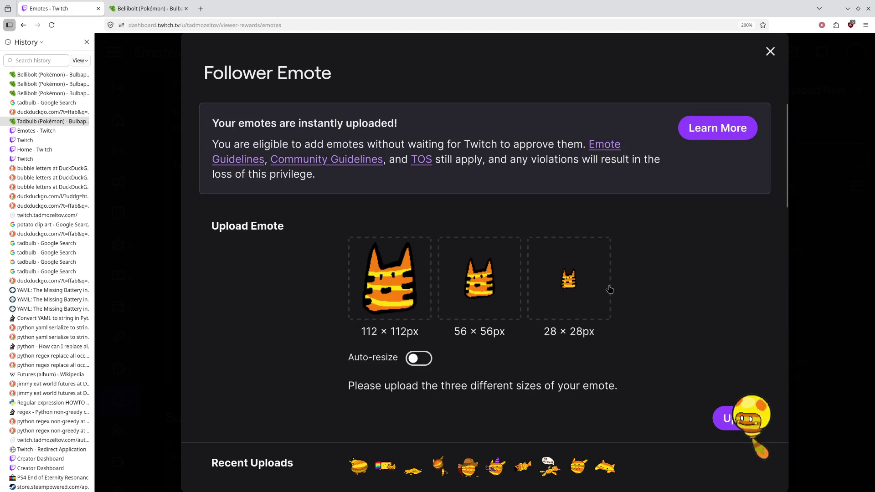
scroll(610, 289, down, 5)
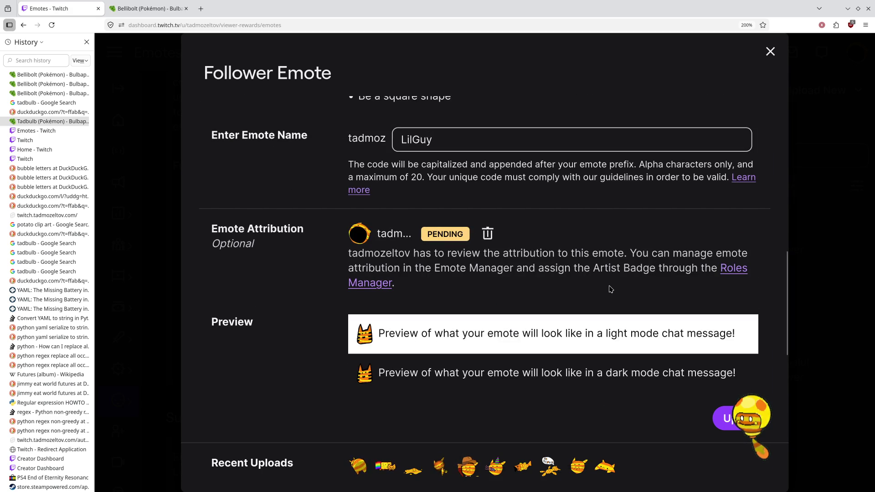
scroll(610, 289, down, 3)
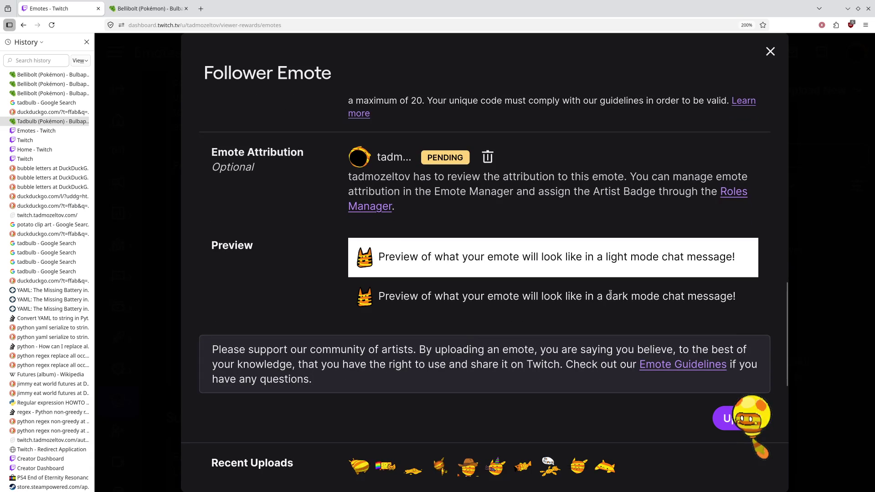
click(729, 418)
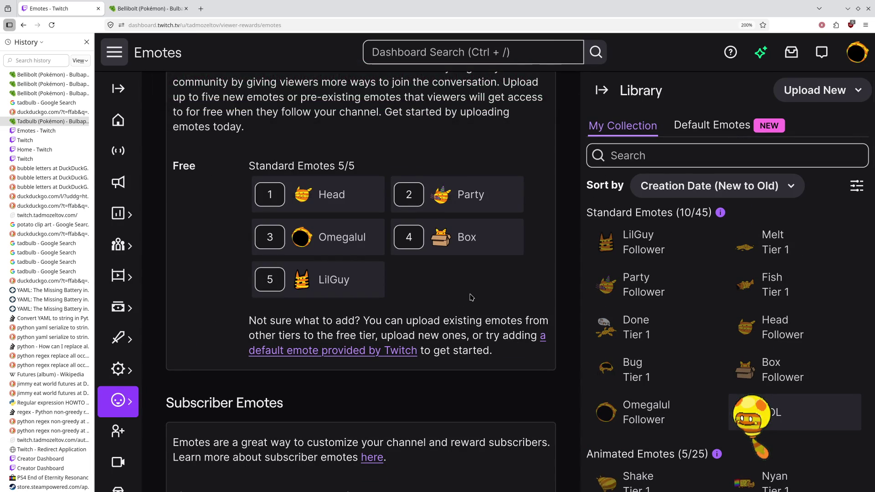
scroll(472, 294, down, 3)
scroll(469, 293, down, 5)
scroll(468, 294, up, 8)
click(344, 287)
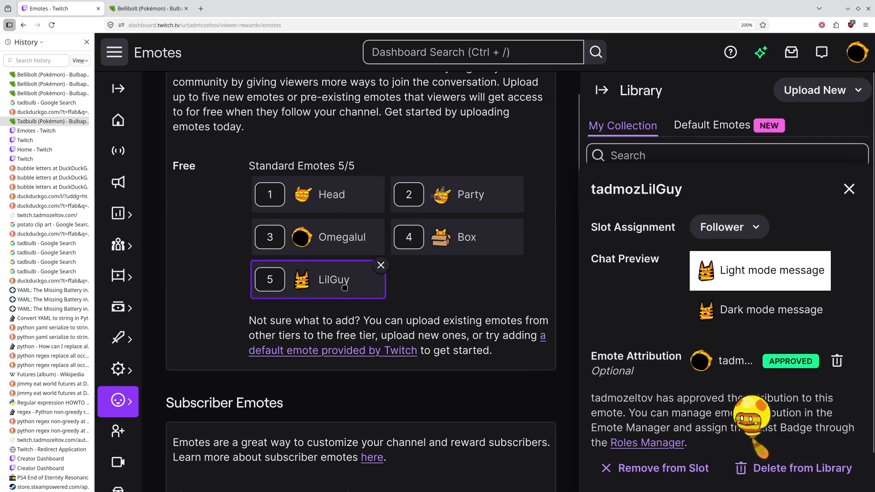
scroll(645, 294, down, 2)
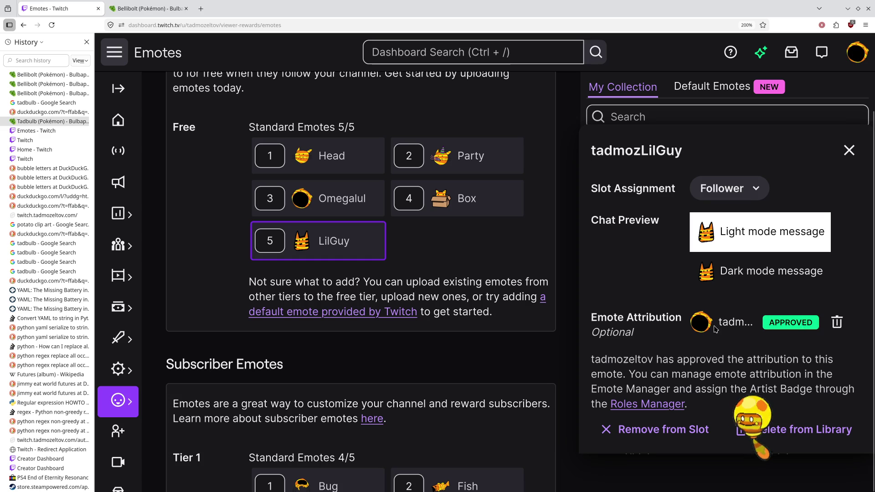
scroll(655, 301, up, 1)
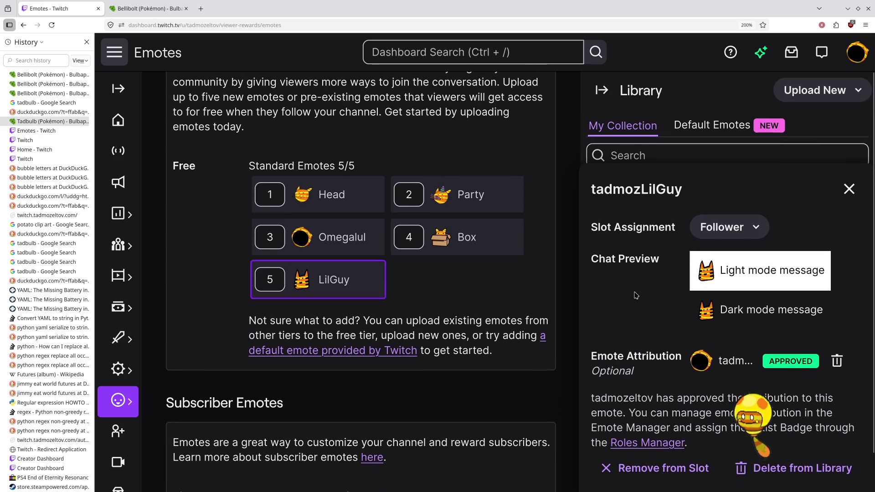
click(849, 188)
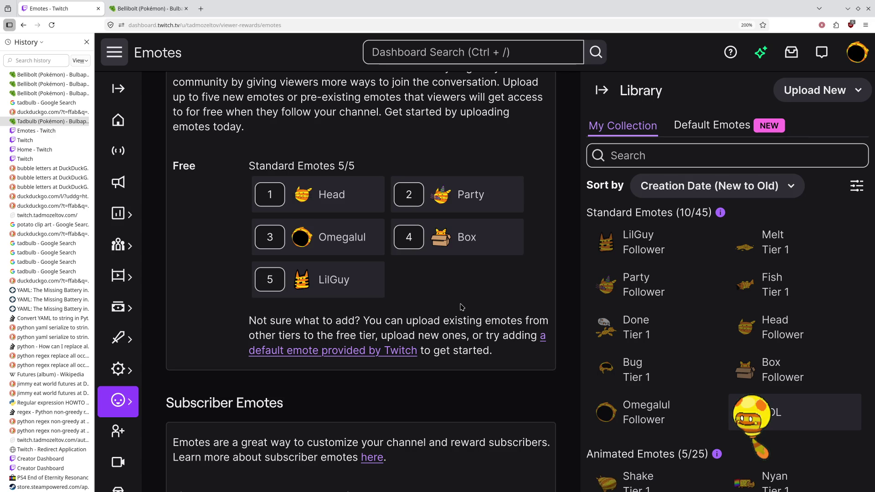
scroll(461, 307, down, 10)
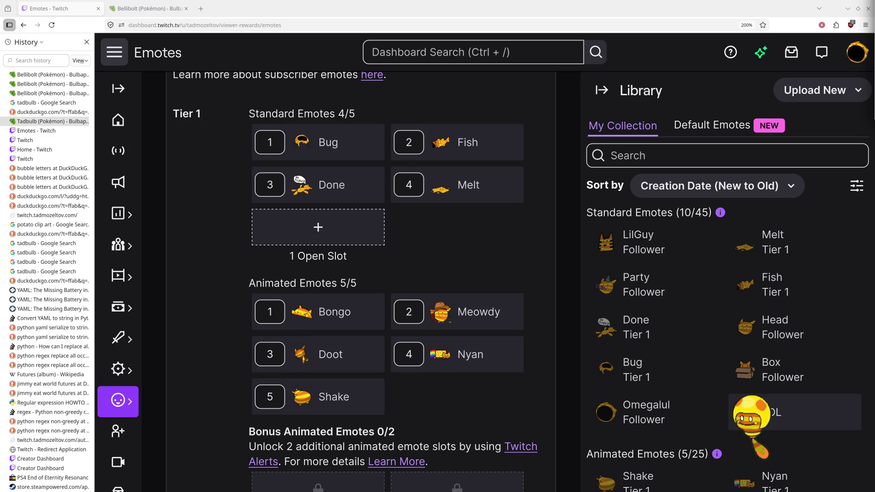
key(alt+Tab)
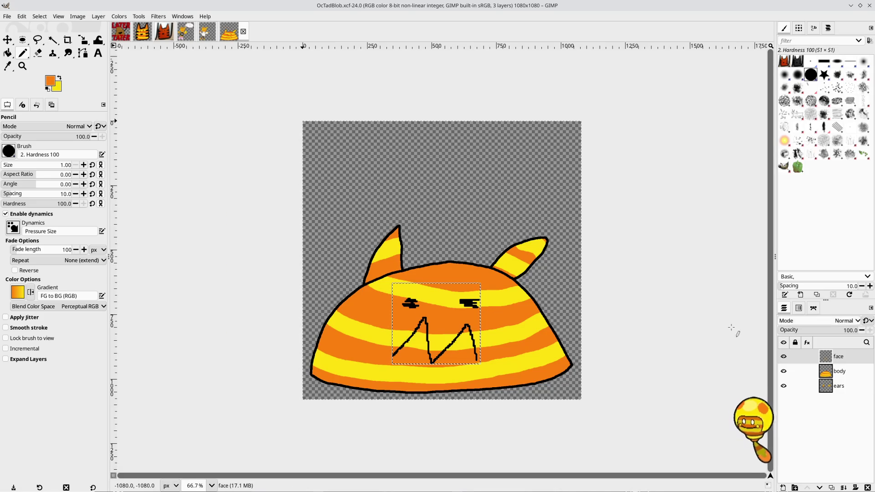
Step: Bring GIMP forward and make the ears layer active
click(694, 311)
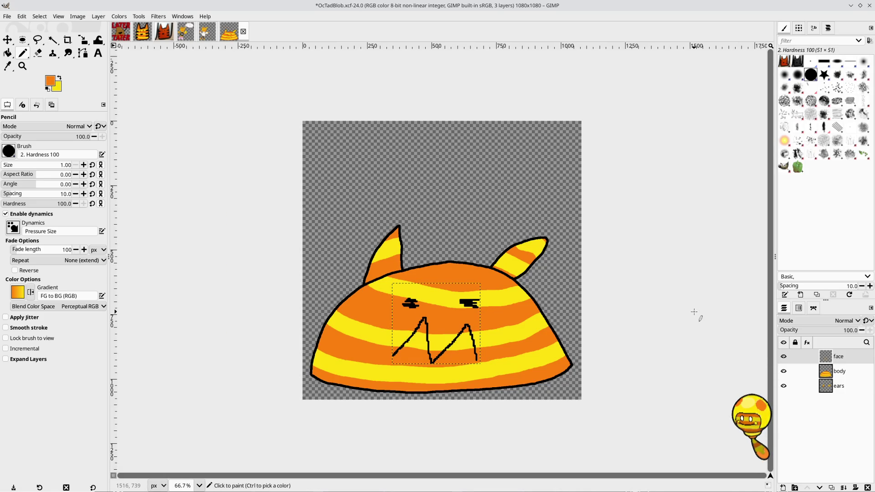
click(835, 385)
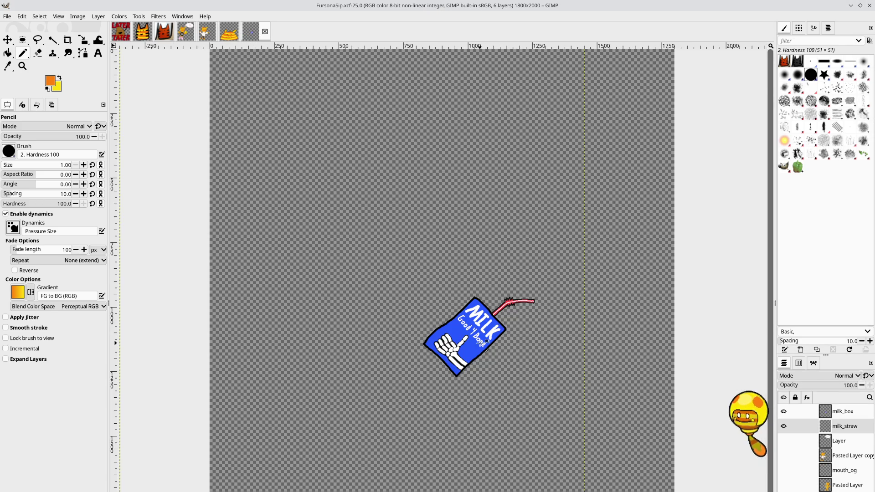
Step: Zoom and pan around the milk carton drawing to inspect it up close
scroll(485, 342, up, 3)
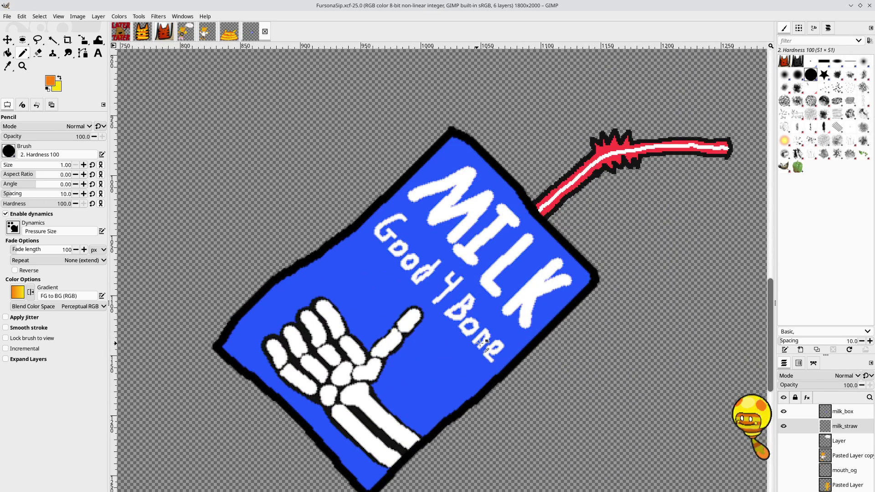
drag(480, 343, 461, 296)
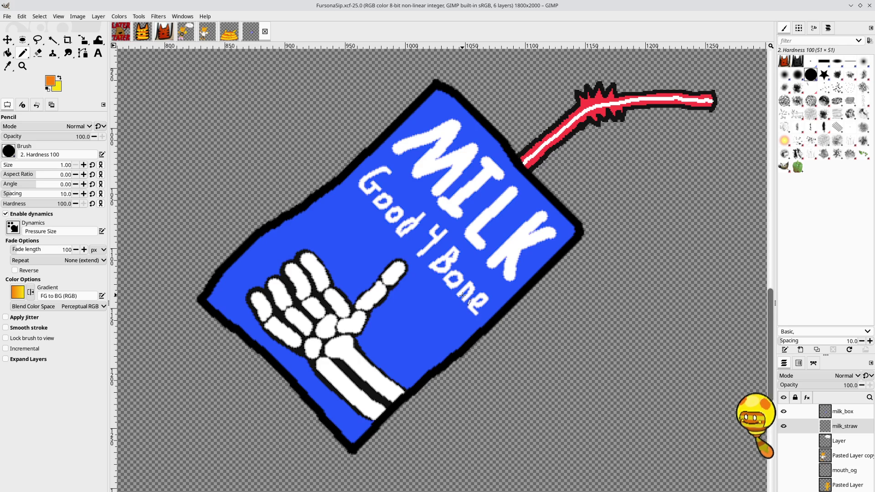
scroll(467, 294, down, 1)
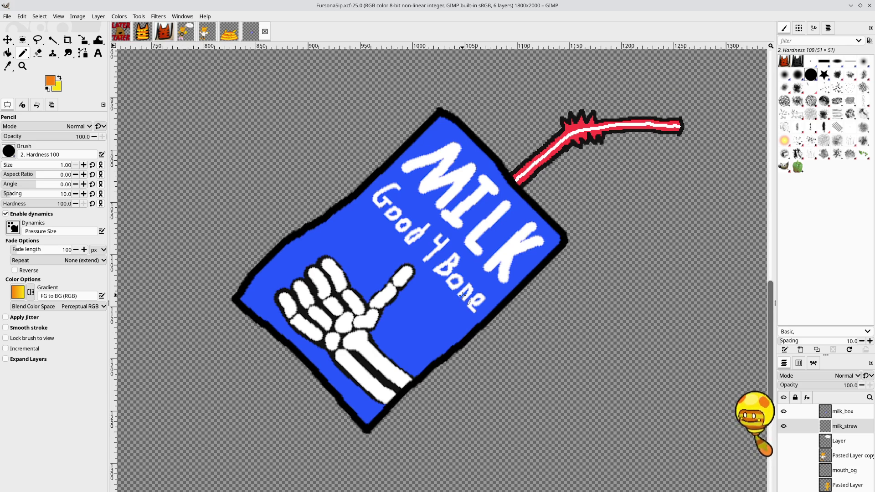
scroll(467, 294, down, 4)
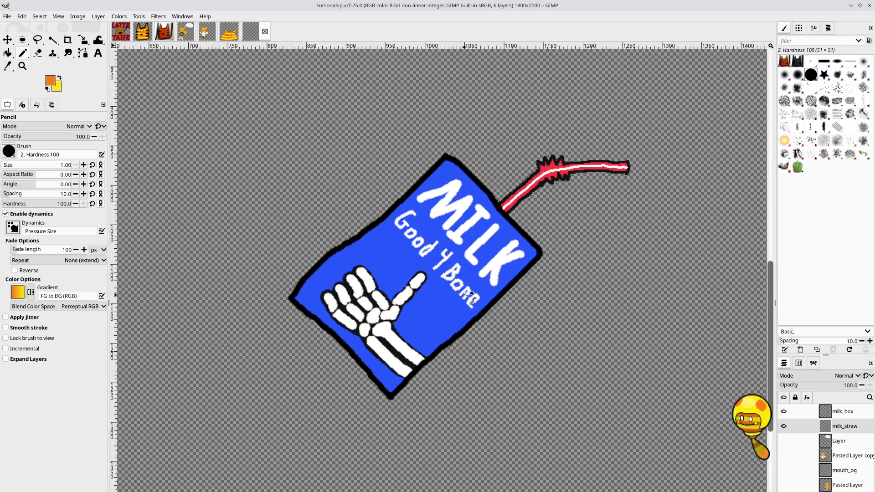
scroll(467, 293, down, 1)
scroll(468, 294, up, 5)
scroll(468, 295, up, 1)
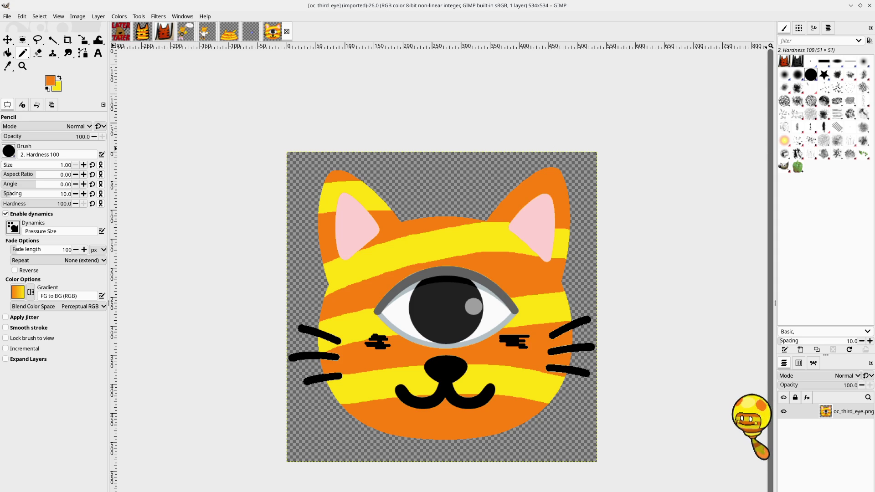
Step: Launch KCalc from the launcher search for 'calc', then return to the cat image in GIMP
mouse_move(72, 485)
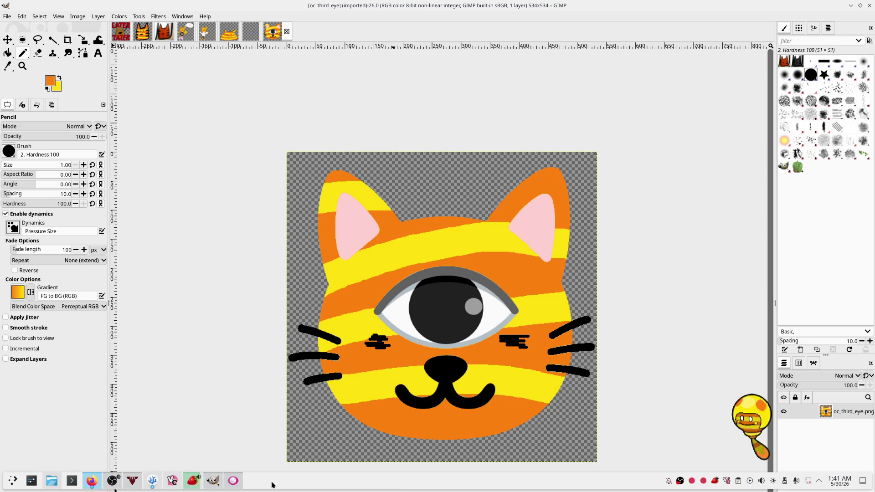
click(8, 485)
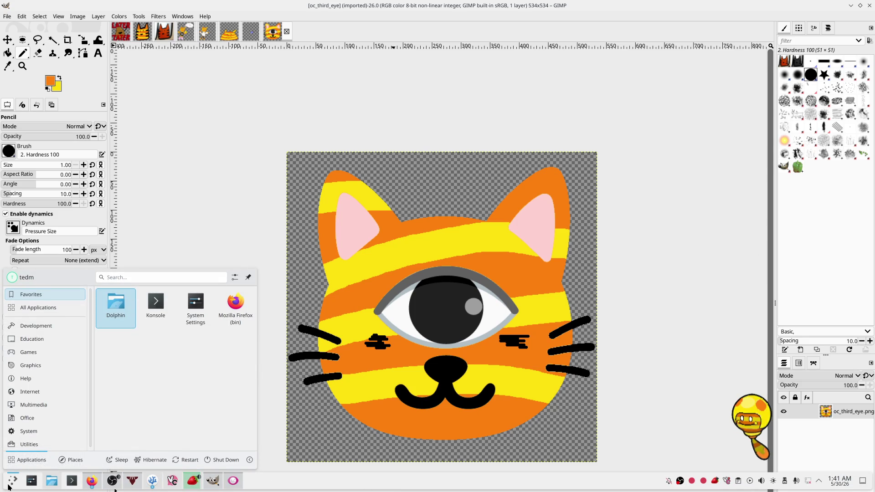
text(calc)
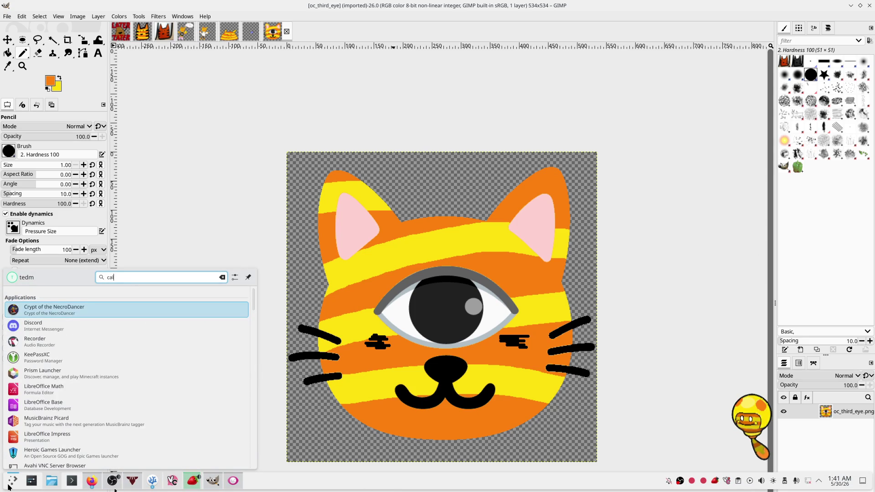
key(Down)
key(Return)
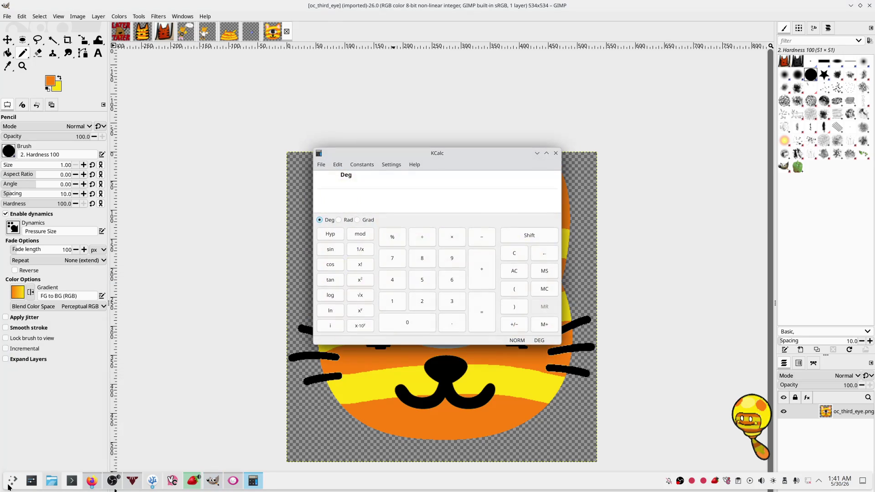
click(468, 146)
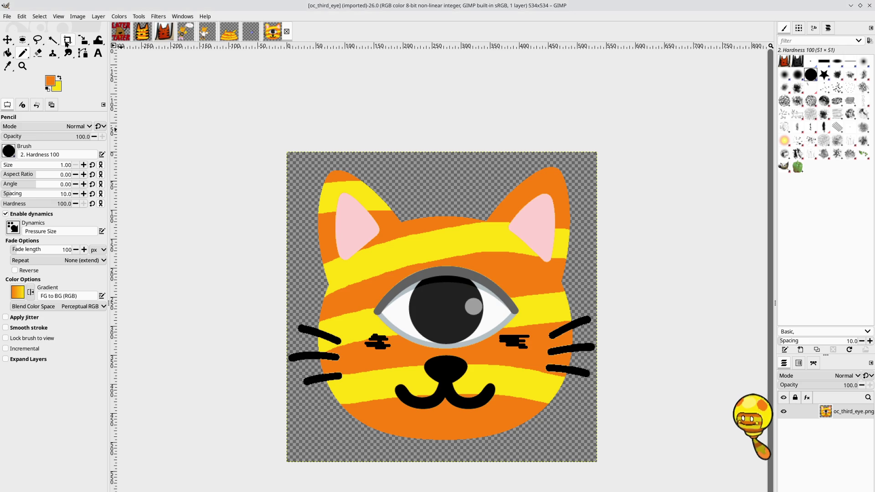
Step: Draw a square crop area around the cat and size it to 532×532
click(67, 40)
mouse_move(290, 155)
mouse_down()
mouse_move(467, 325)
mouse_move(566, 477)
mouse_move(584, 467)
mouse_up()
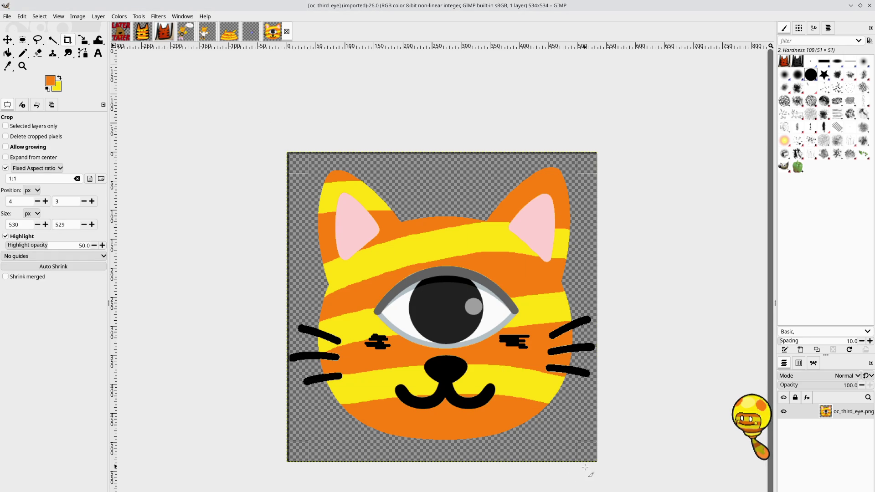
click(48, 225)
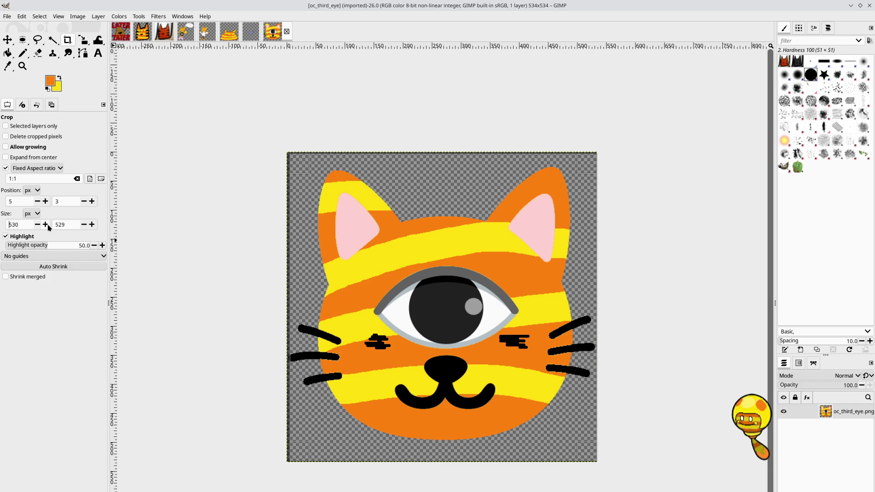
click(92, 225)
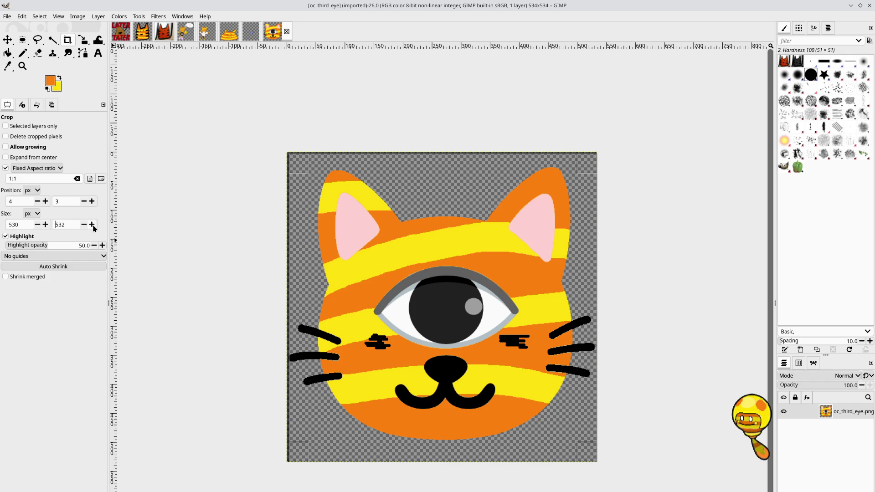
click(94, 225)
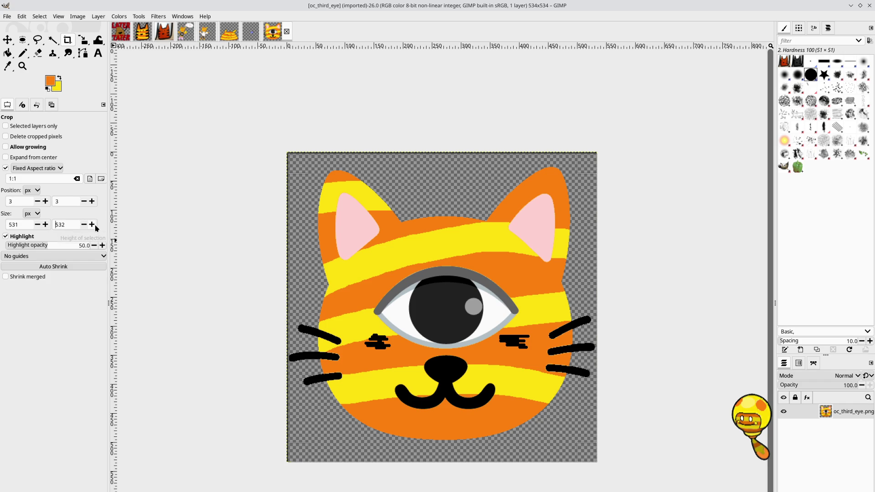
click(48, 226)
Step: Nudge the crop area into place and commit the crop to 531×531
key(Left)
key(Left)
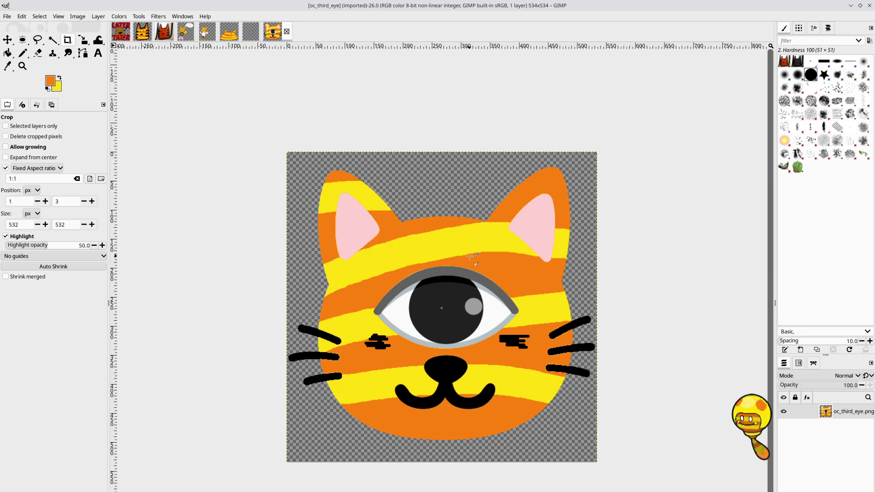
drag(469, 256, 470, 254)
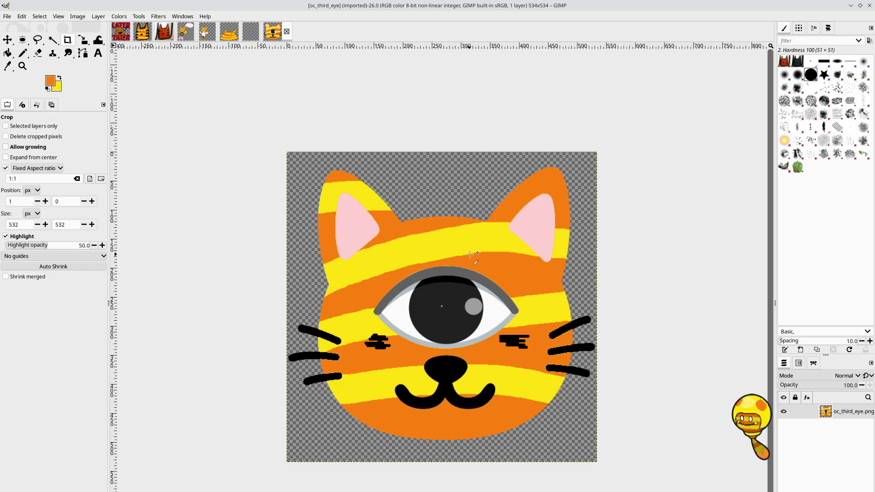
drag(470, 255, 470, 256)
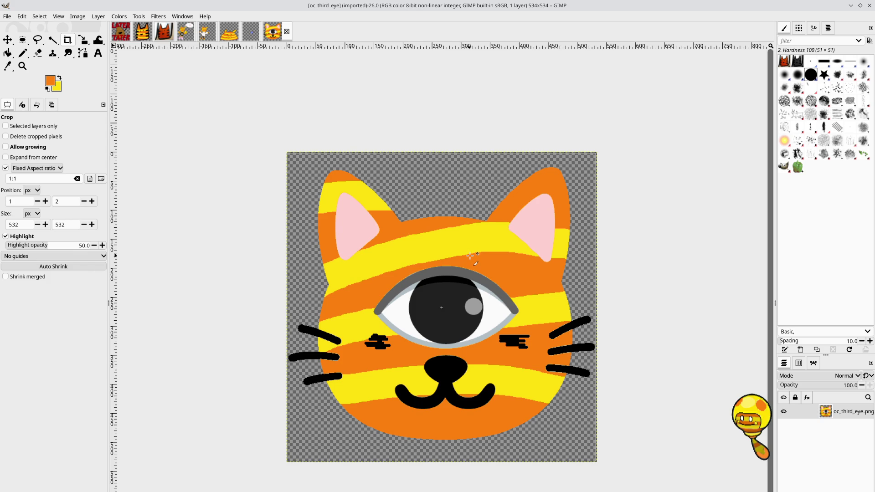
key(Return)
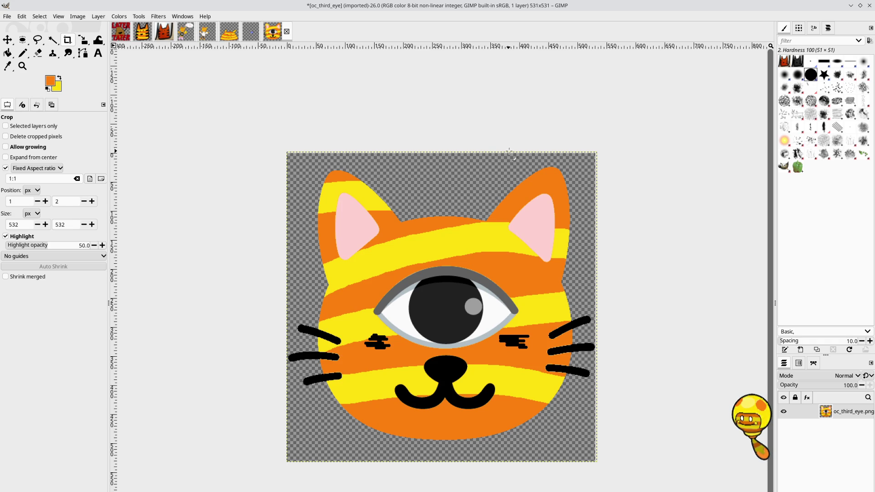
click(7, 18)
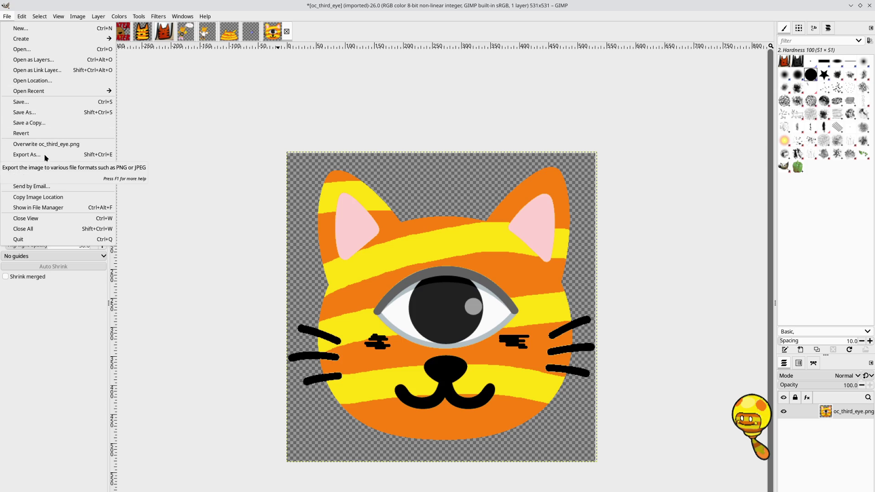
Step: Scale the cat image to 28×28 pixels and zoom in to view it
mouse_move(81, 17)
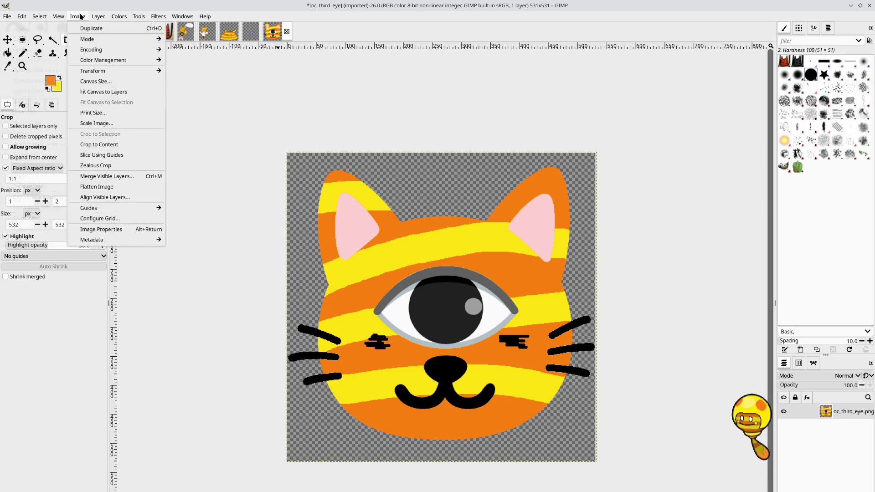
click(102, 124)
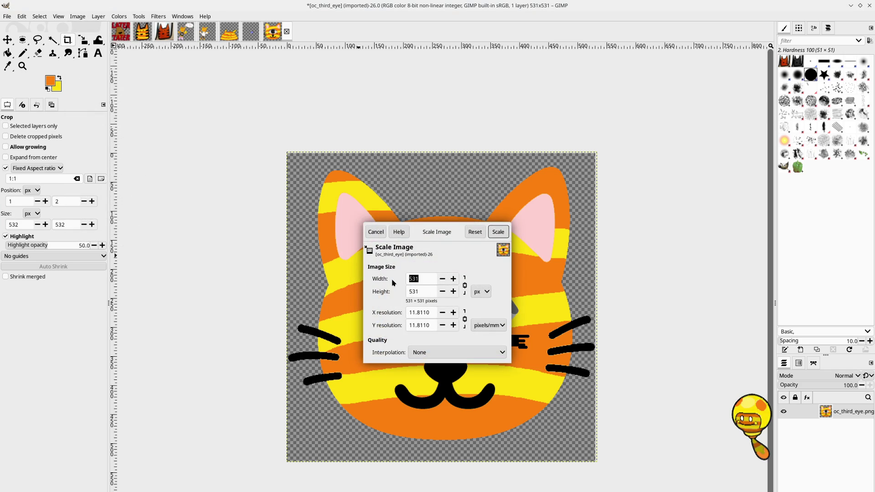
text(28)
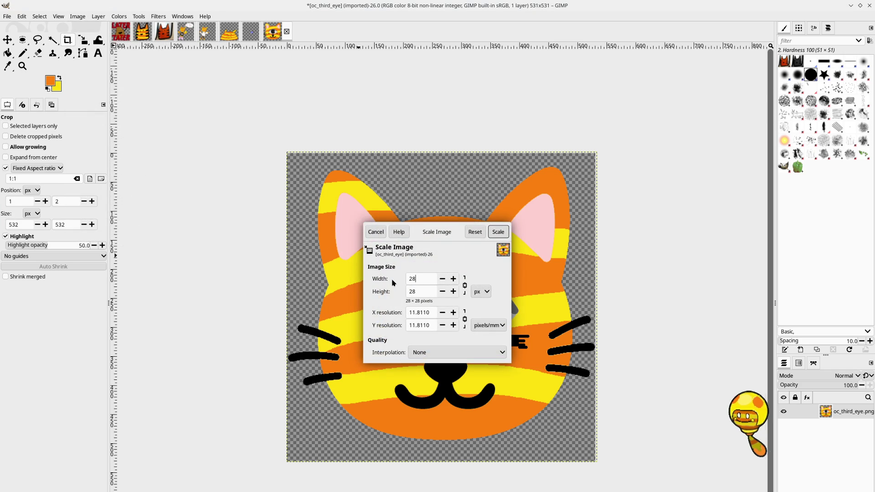
click(498, 231)
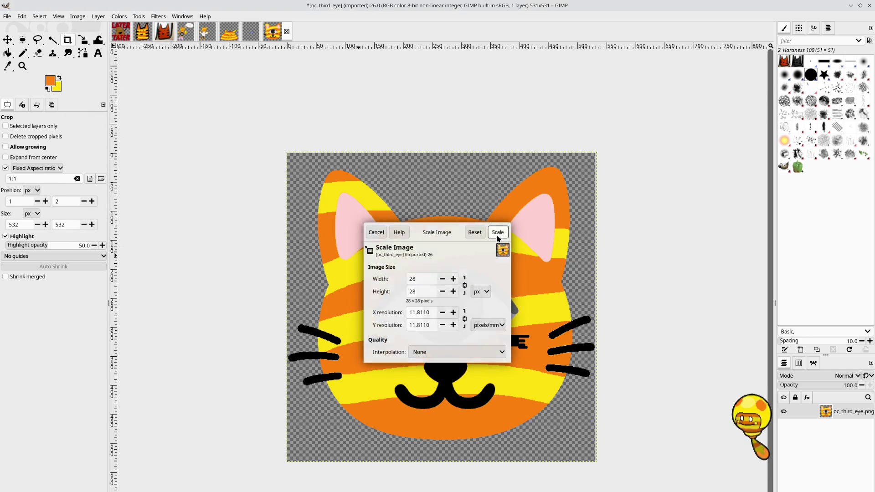
scroll(429, 312, up, 5)
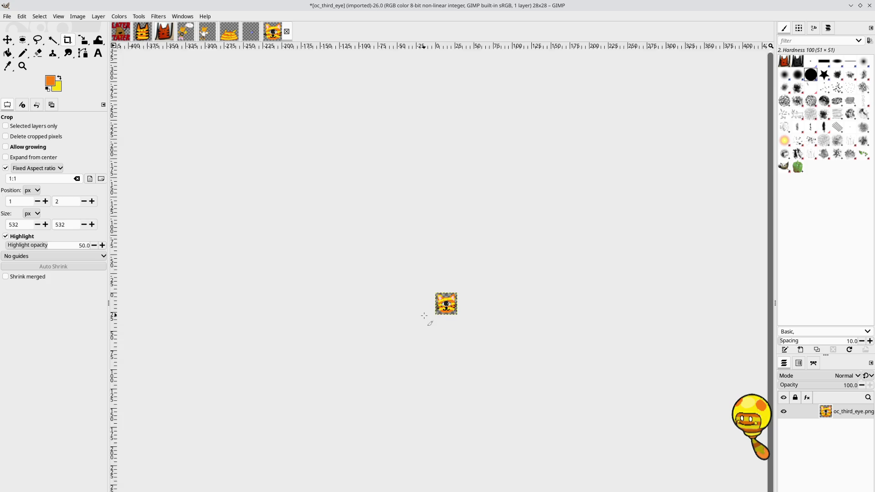
scroll(424, 316, up, 1)
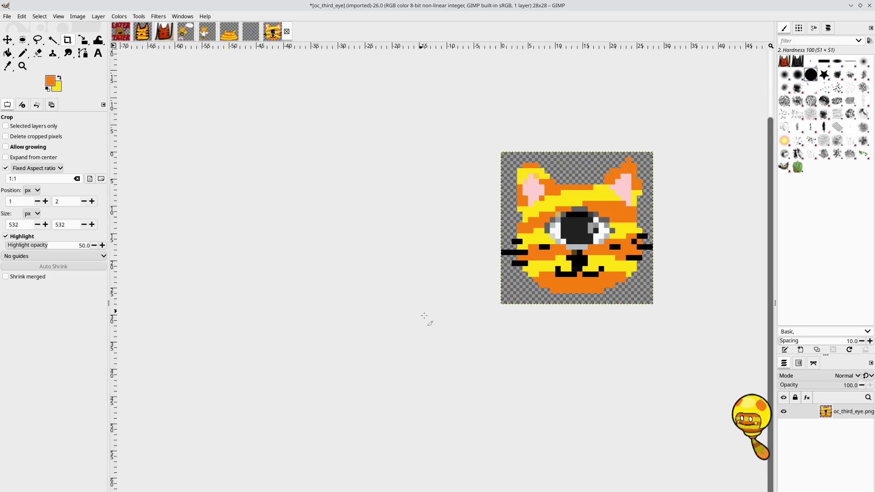
drag(638, 253, 552, 286)
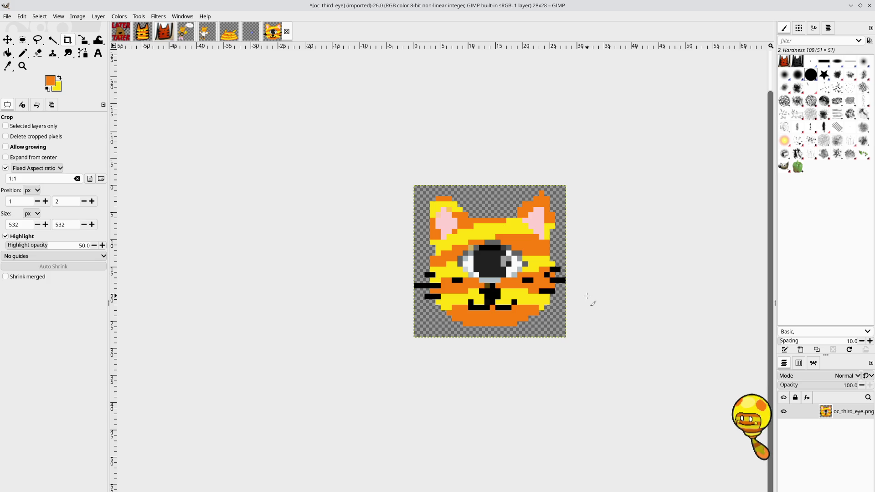
Step: In Export As, create a new 'enlightened' folder inside OC Tad
click(7, 17)
click(47, 156)
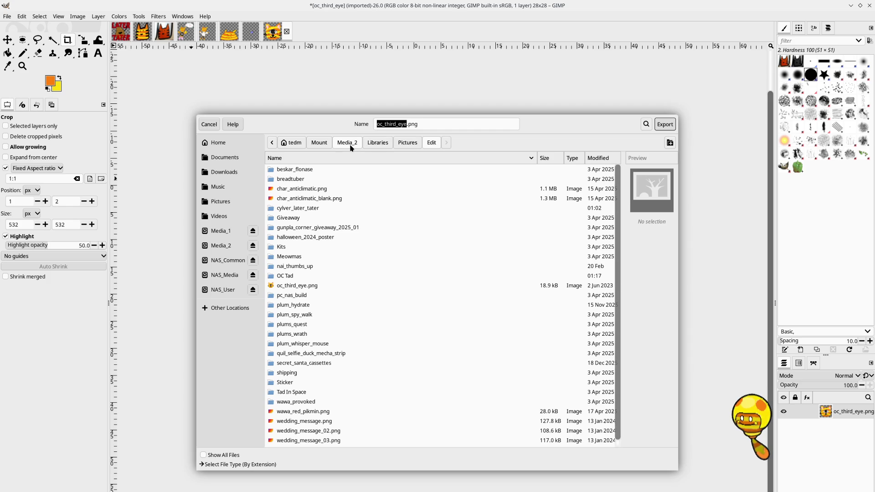
double_click(294, 276)
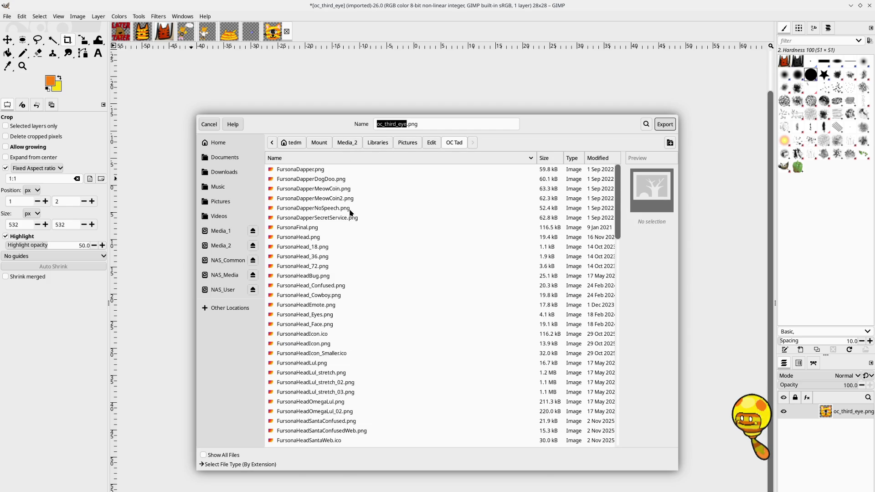
scroll(349, 209, down, 5)
scroll(349, 208, down, 10)
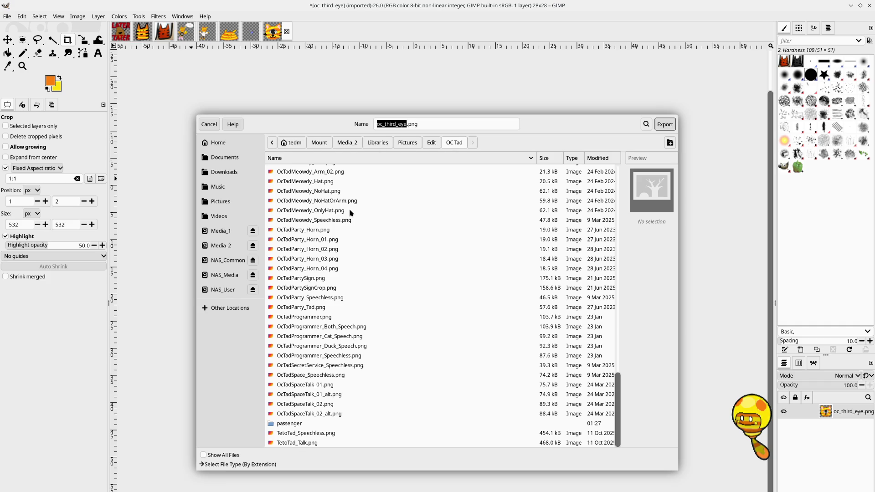
scroll(349, 209, up, 15)
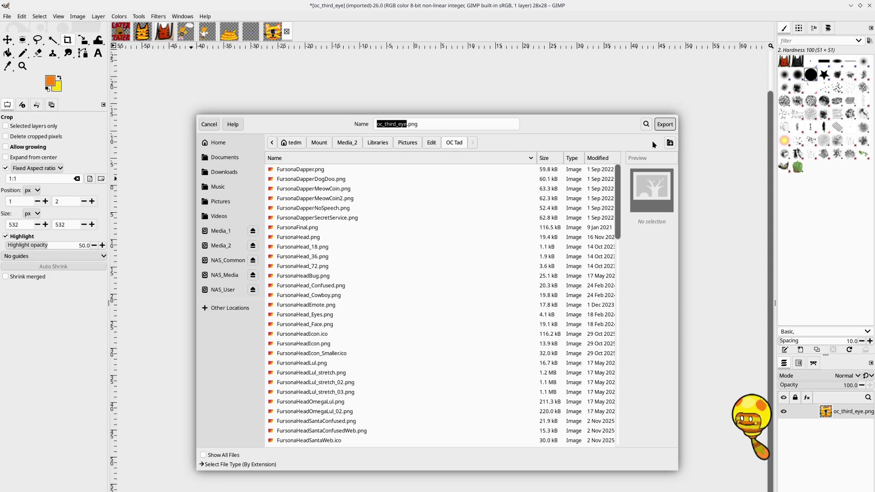
click(670, 142)
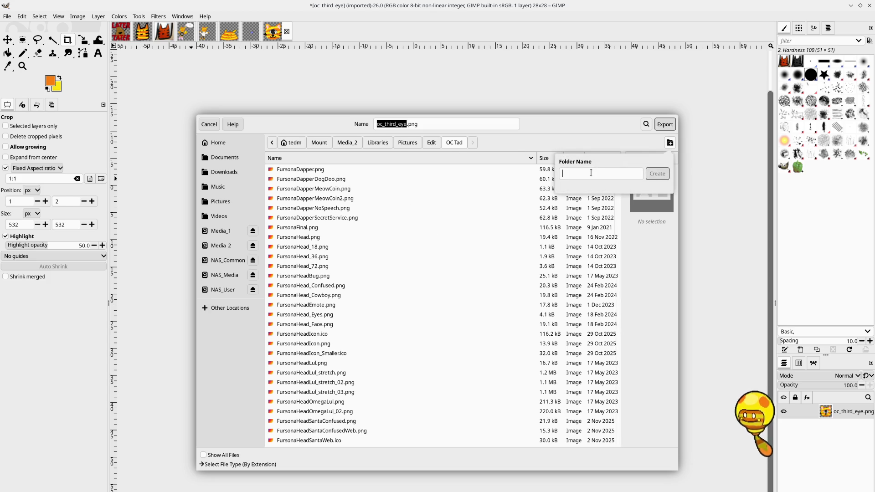
text(enlightened)
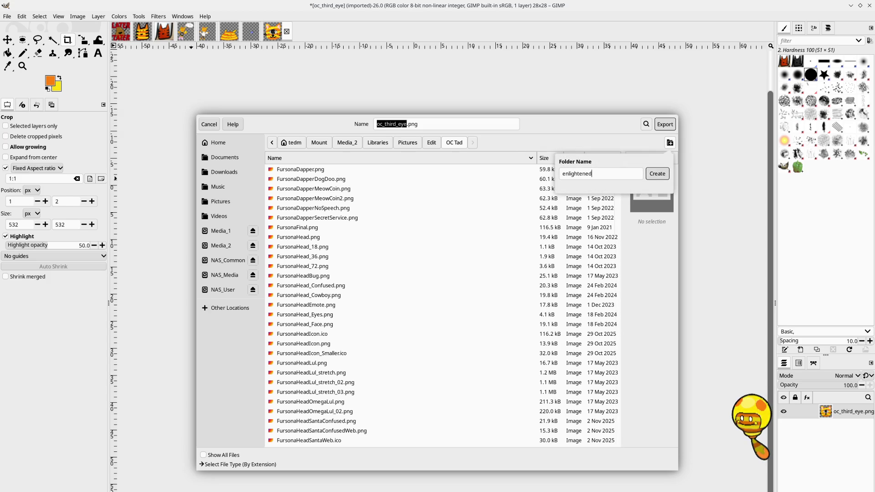
key(Return)
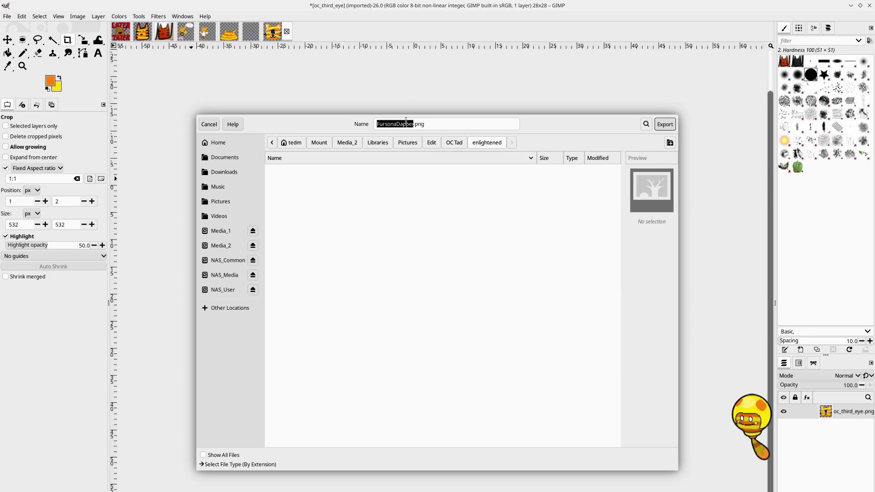
Step: Export as oc_tad_enlightened_emote_28.png, then undo the scale to restore full size
drag(414, 122, 367, 126)
key(BackSpace)
text(oc_tad_enlightened_emote_28)
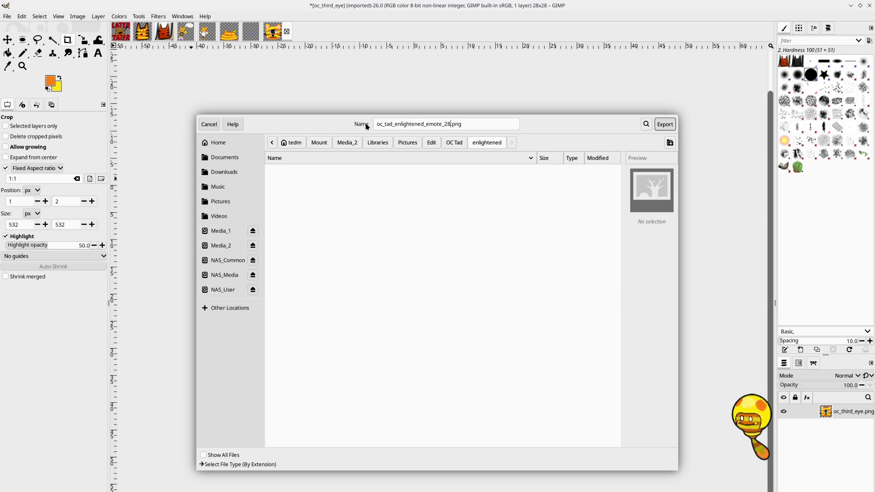
click(665, 125)
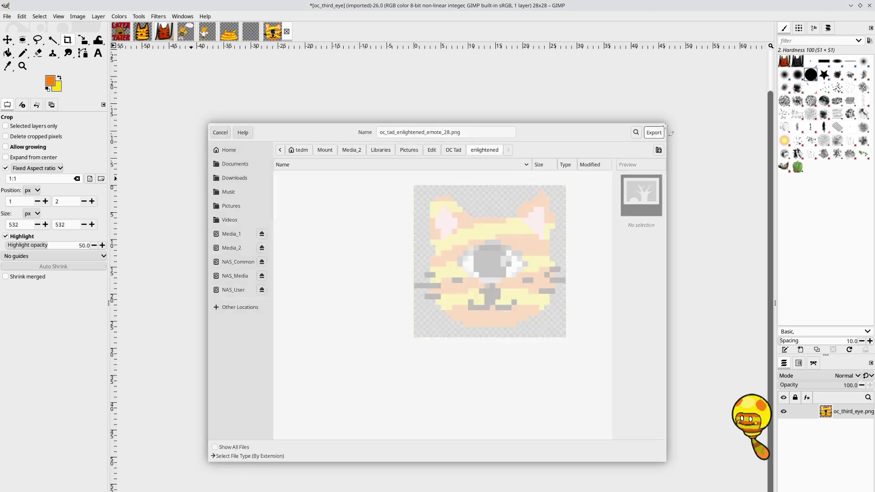
click(529, 203)
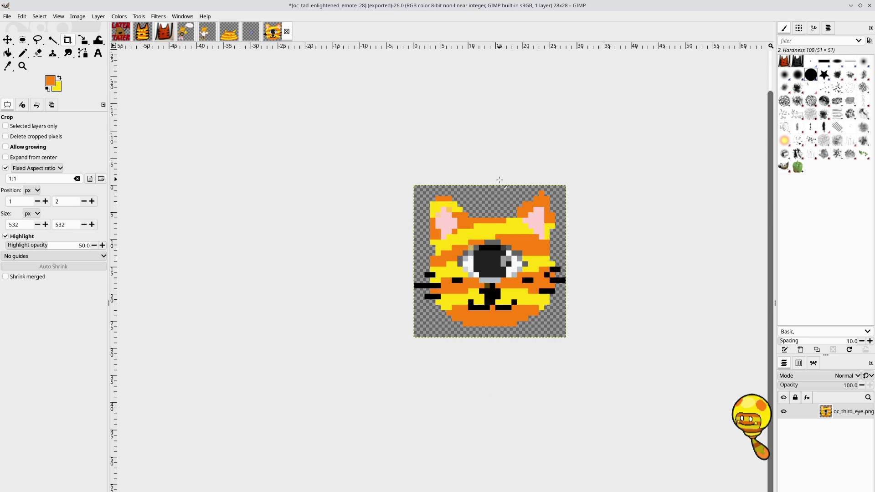
key(ctrl+z)
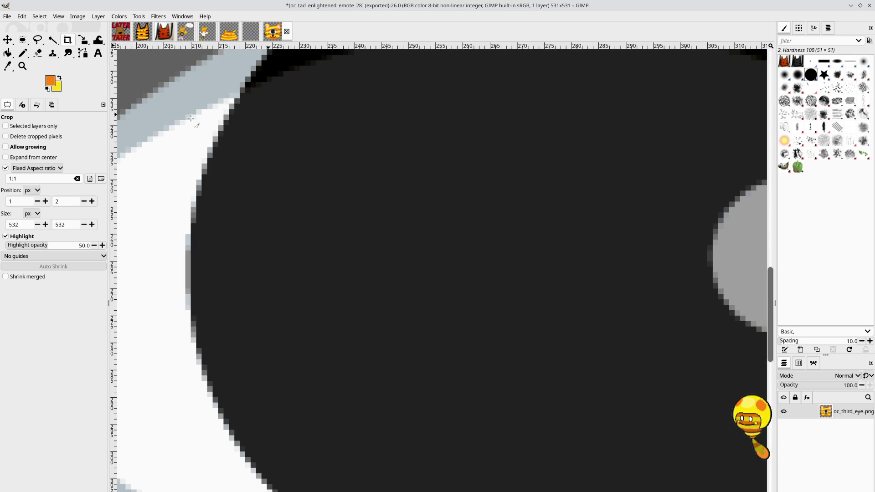
Step: Scale the cat image to 56×56 pixels
click(77, 16)
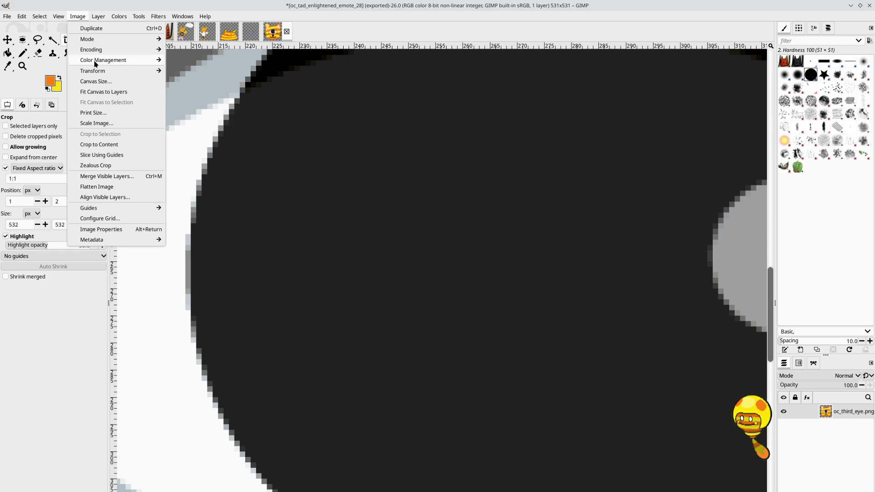
click(109, 123)
drag(420, 279, 402, 283)
text(56)
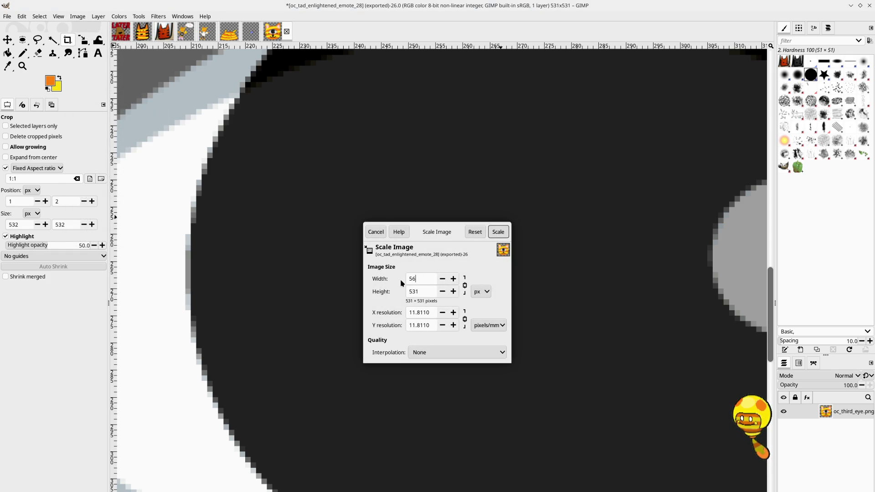
click(427, 290)
click(498, 233)
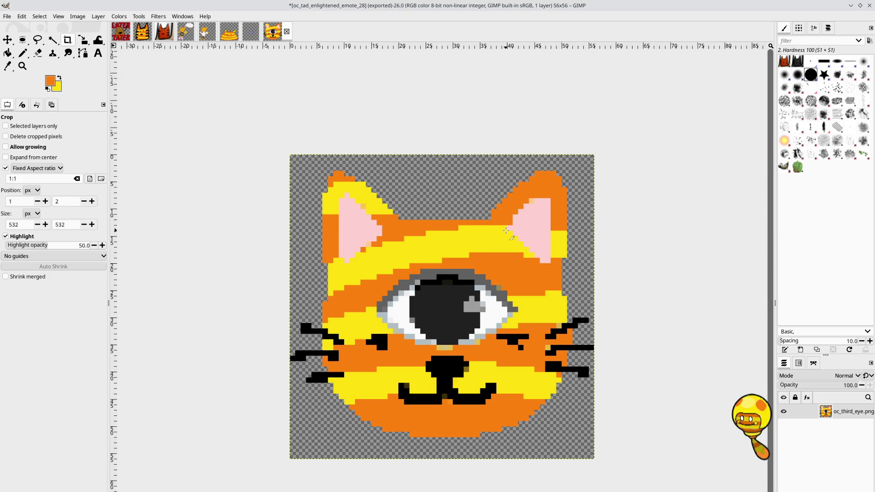
Step: Export the image as oc_tad_enlightened_emote_56.png
click(7, 17)
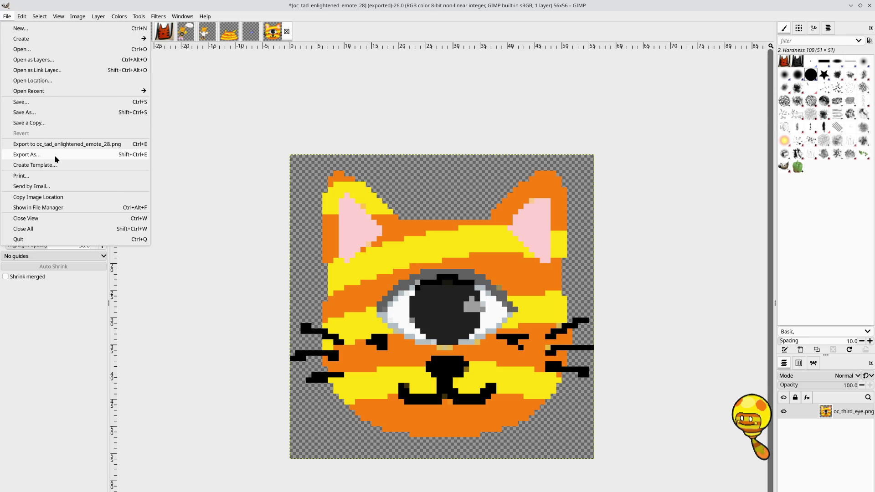
click(57, 159)
click(449, 123)
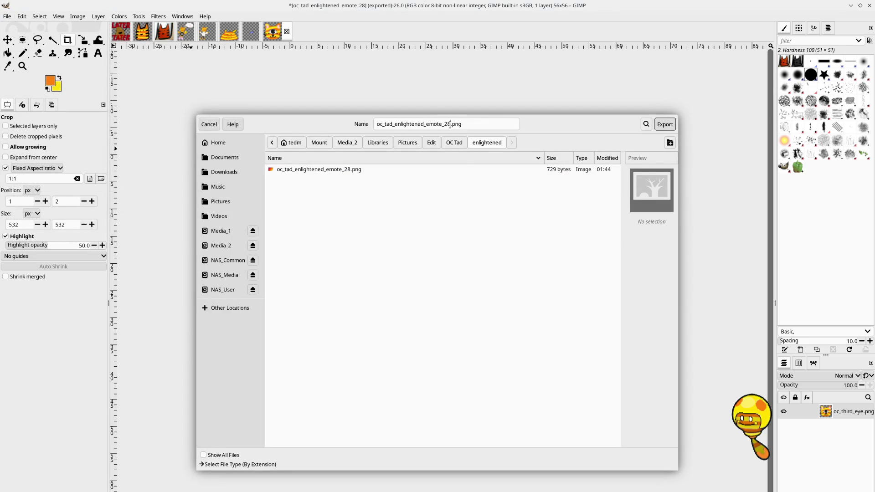
key(BackSpace)
key(BackSpace)
text(56)
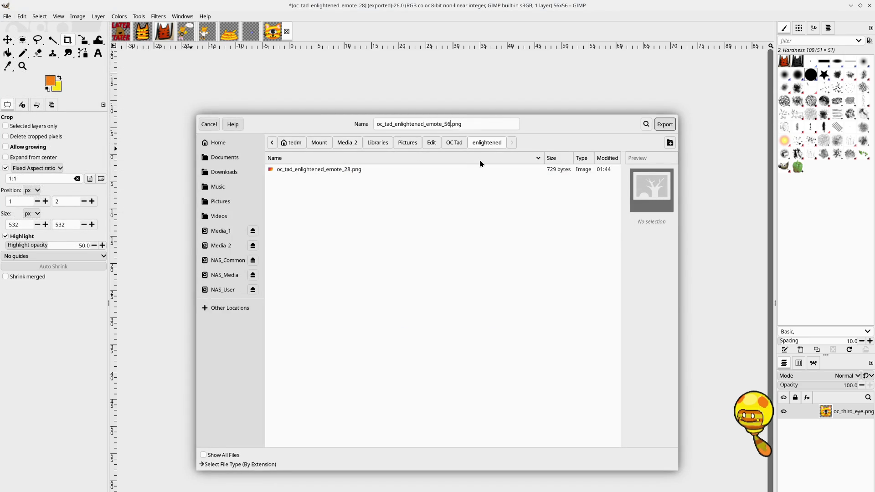
key(Return)
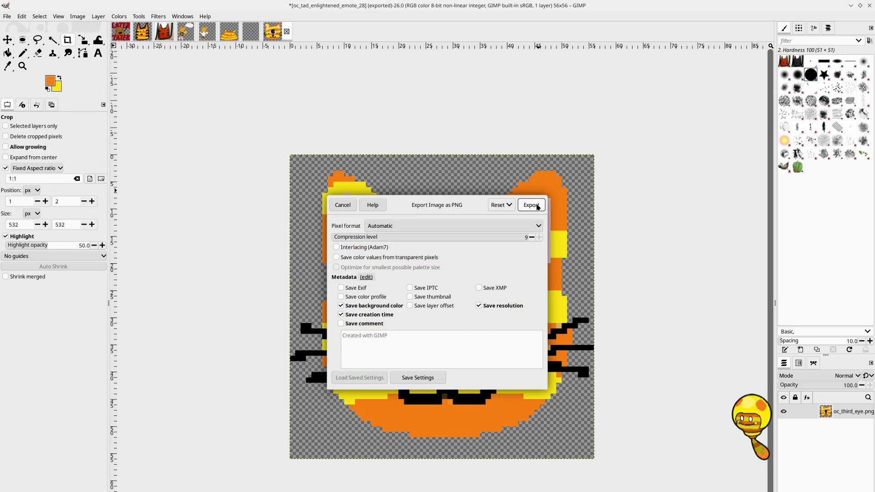
click(537, 207)
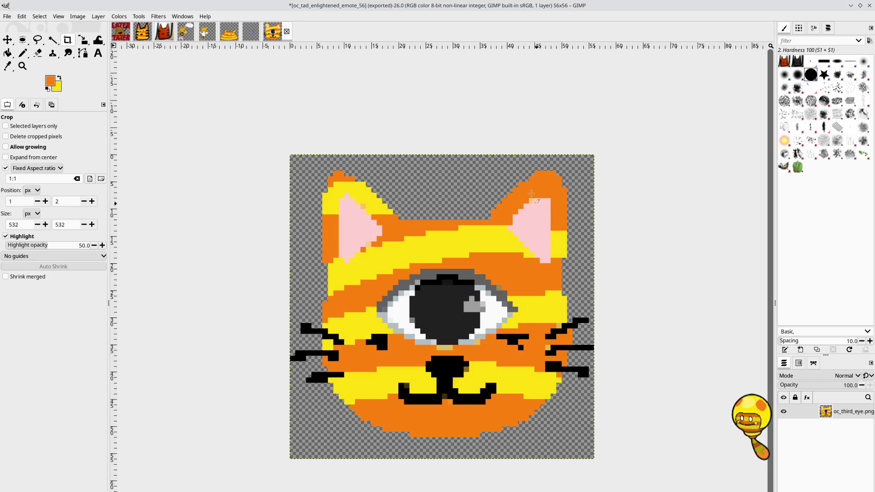
Step: Undo the 56 px downscale, then scale the cat image to 112×112 pixels
key(ctrl+z)
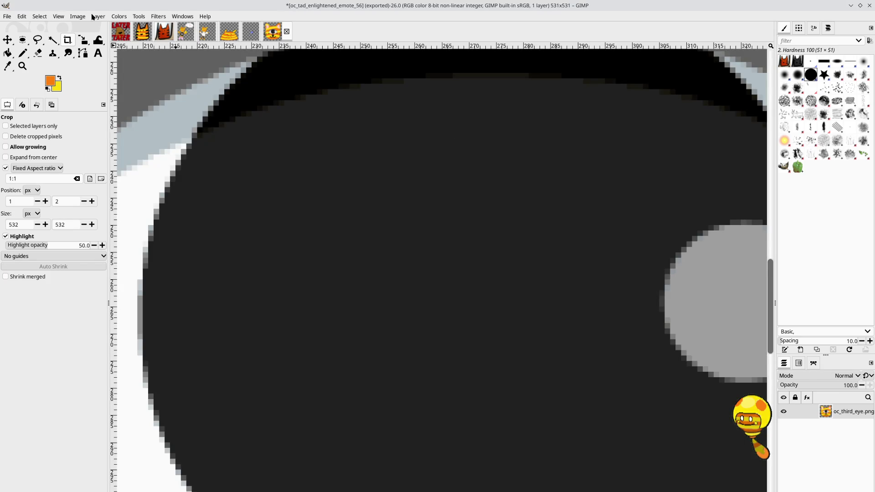
click(21, 16)
mouse_move(37, 17)
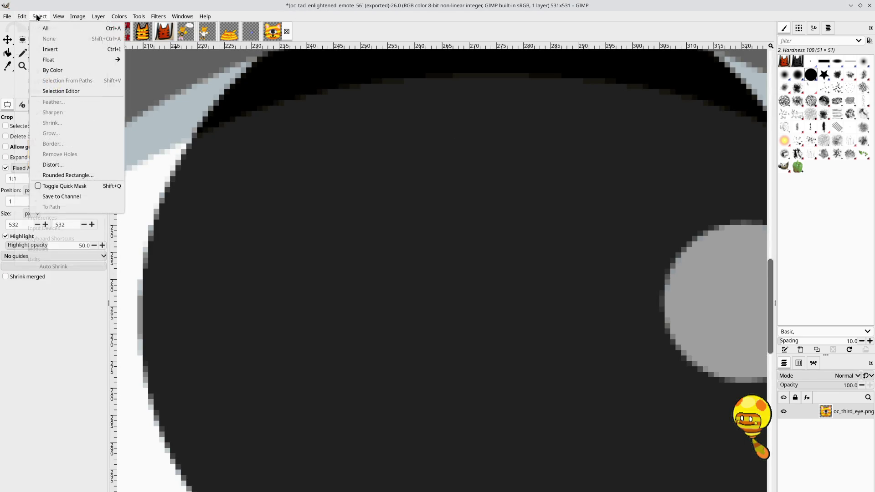
click(102, 119)
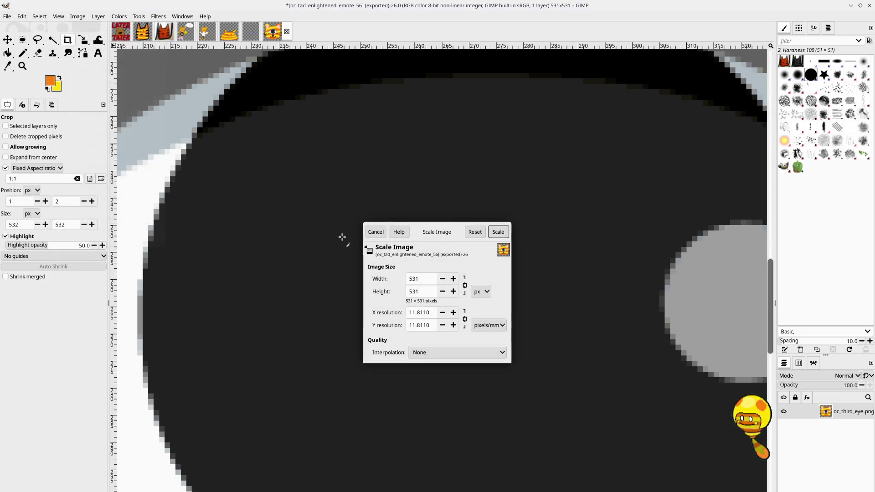
double_click(412, 279)
text(112)
click(498, 232)
scroll(474, 324, down, 10)
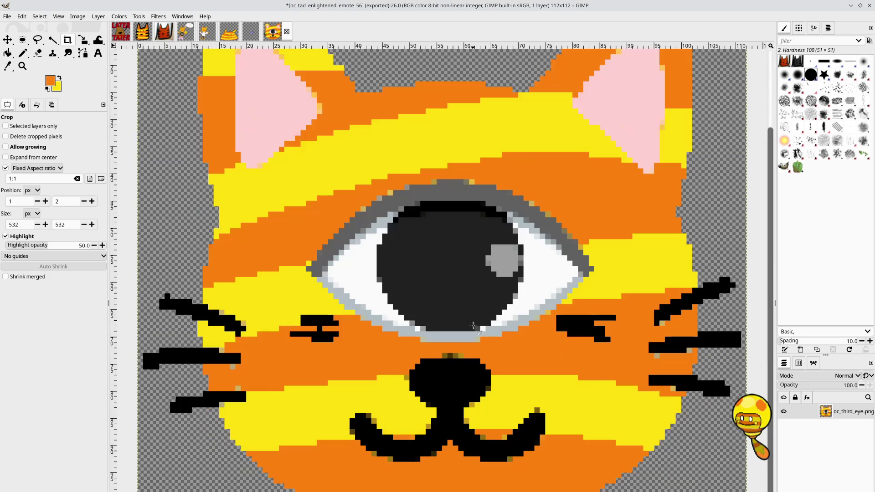
ctrl+scroll(473, 324, down, 3)
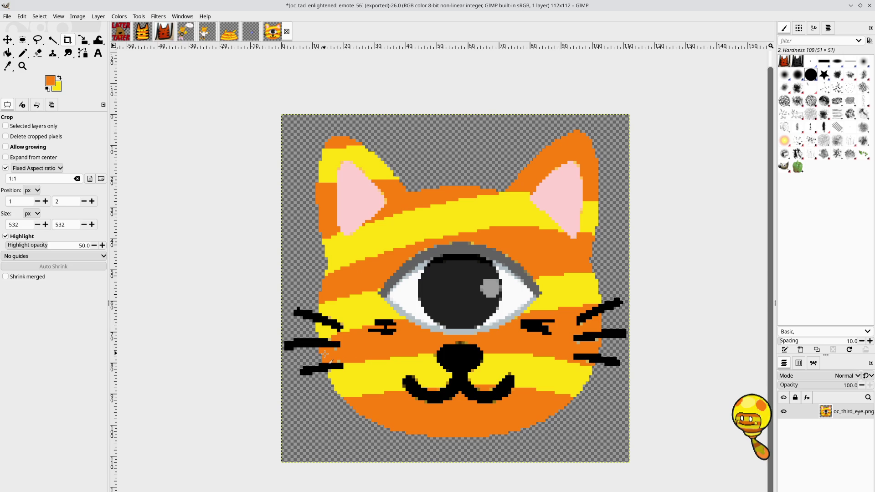
ctrl+scroll(346, 344, up, 4)
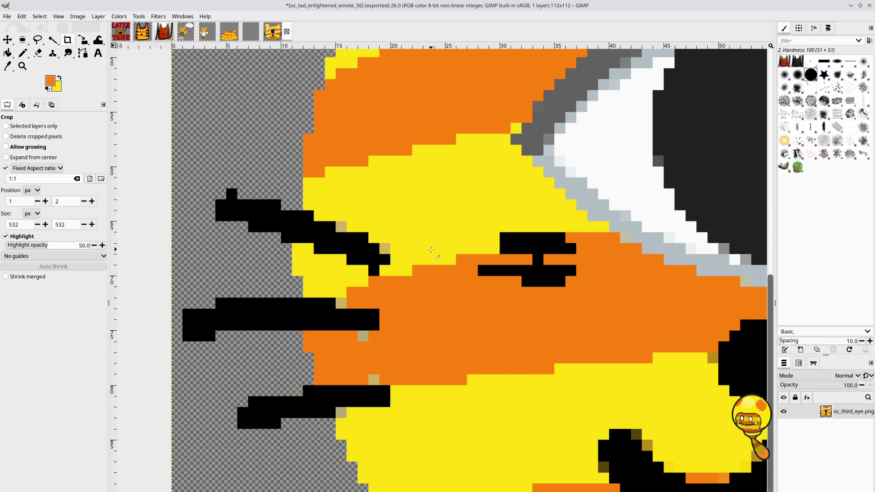
Step: With the Pencil tool, paint the stray tan pixels around the mouth orange
click(26, 55)
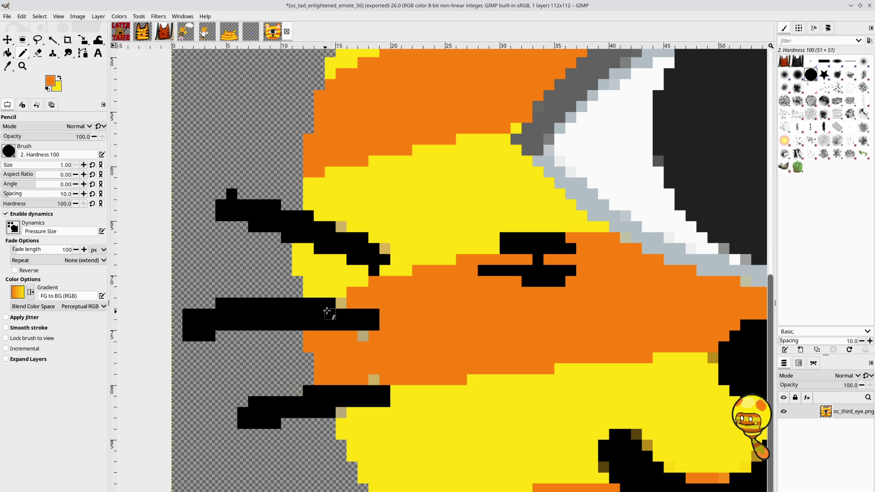
click(341, 303)
click(374, 379)
click(363, 336)
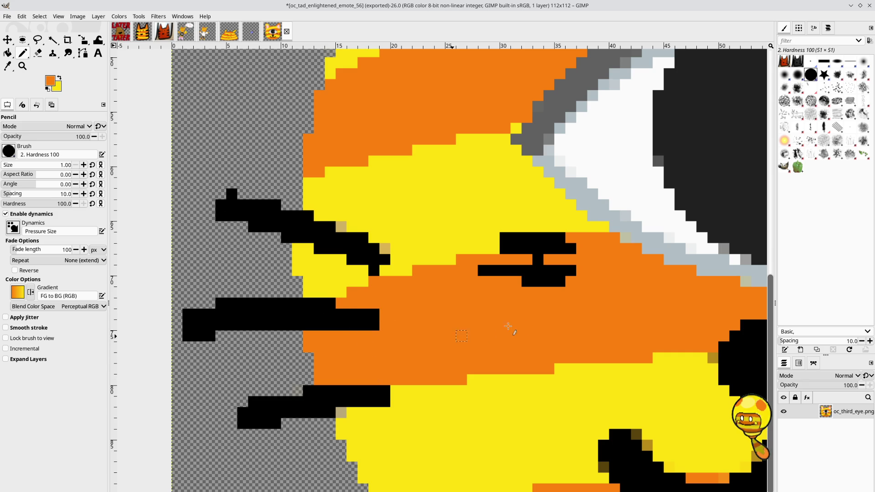
scroll(358, 235, right, 1)
scroll(358, 234, down, 3)
scroll(358, 235, right, 4)
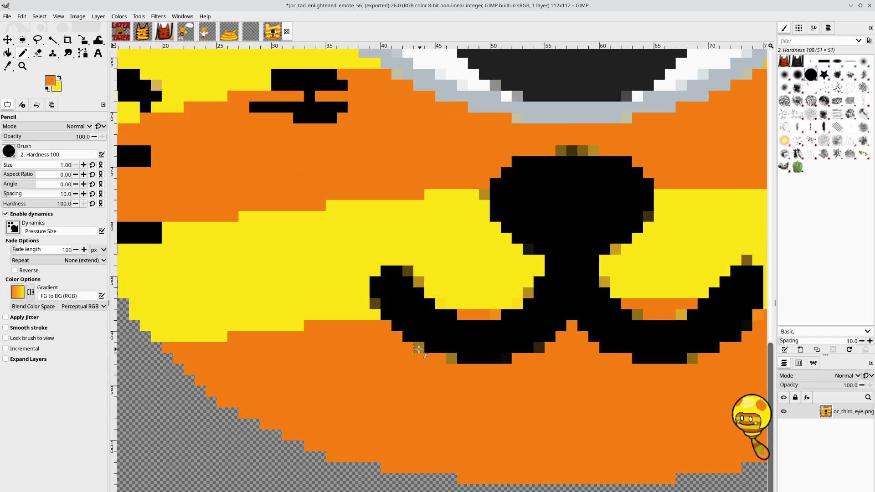
click(418, 348)
click(451, 360)
click(692, 358)
Step: Paint the remaining tan pixels near the right whiskers and eye orange
scroll(534, 437, up, 1)
scroll(534, 437, right, 4)
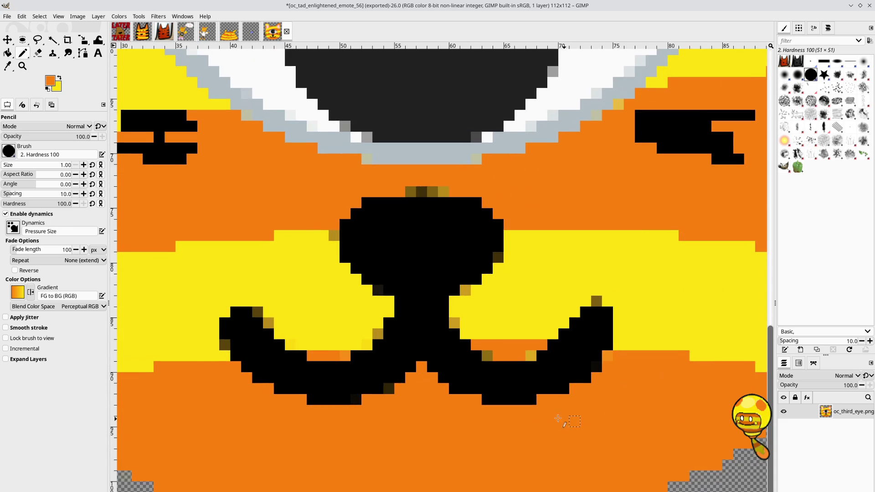
scroll(534, 437, right, 2)
scroll(534, 437, up, 1)
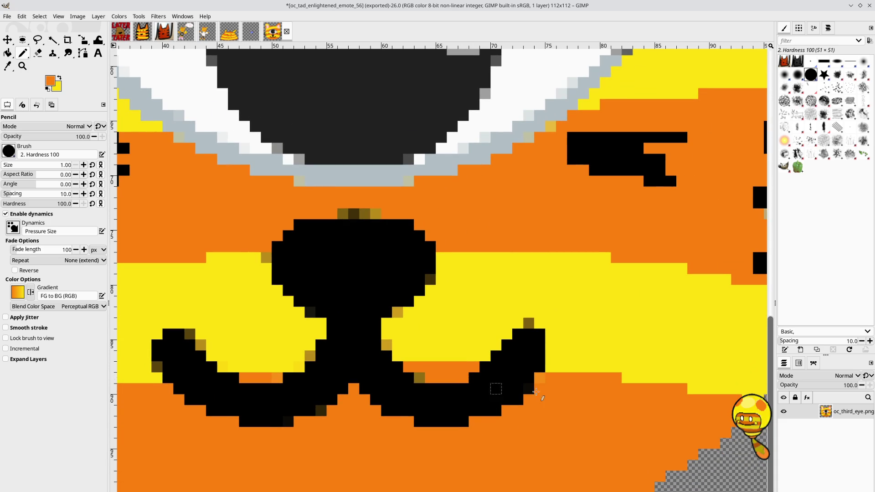
scroll(629, 279, up, 3)
scroll(629, 279, right, 5)
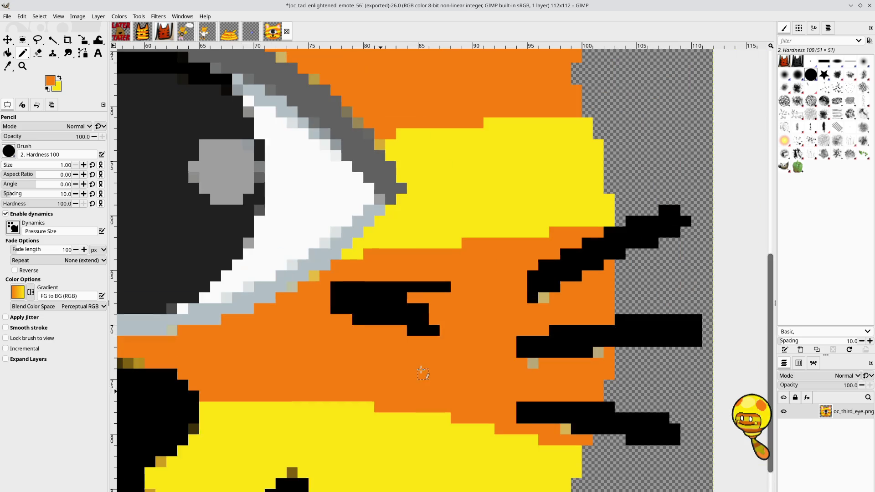
click(530, 364)
click(596, 353)
click(542, 299)
click(563, 430)
scroll(478, 303, up, 4)
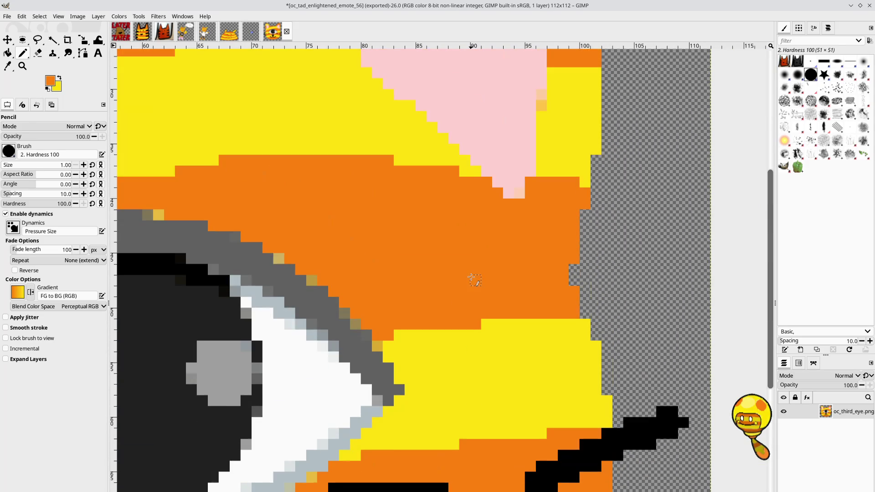
ctrl+scroll(472, 277, down, 4)
ctrl+scroll(683, 256, up, 2)
scroll(684, 256, down, 2)
ctrl+scroll(373, 314, up, 4)
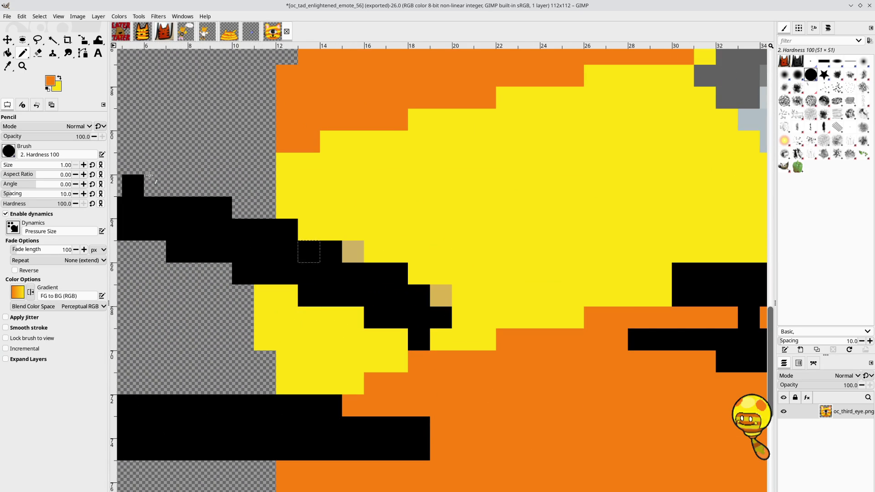
Step: Switch the painting colour to yellow and paint the tan pixels by the left whiskers yellow
click(59, 78)
click(353, 251)
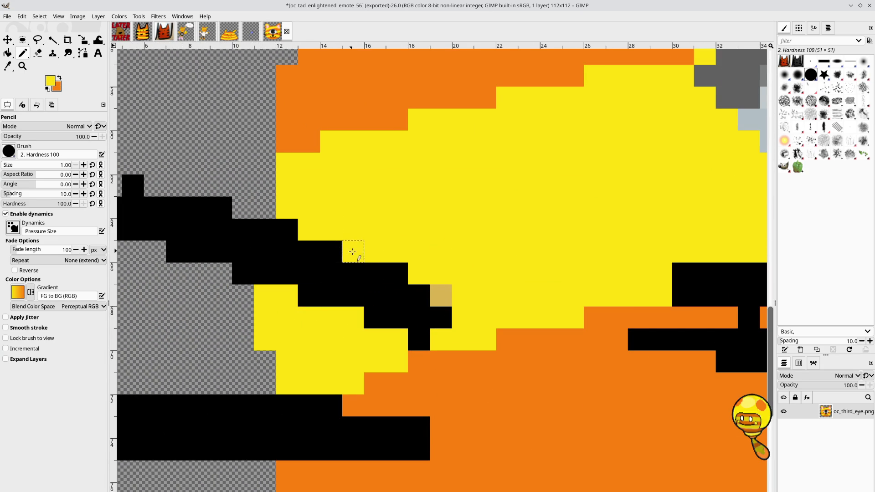
click(440, 296)
ctrl+scroll(495, 262, down, 1)
ctrl+scroll(495, 262, down, 3)
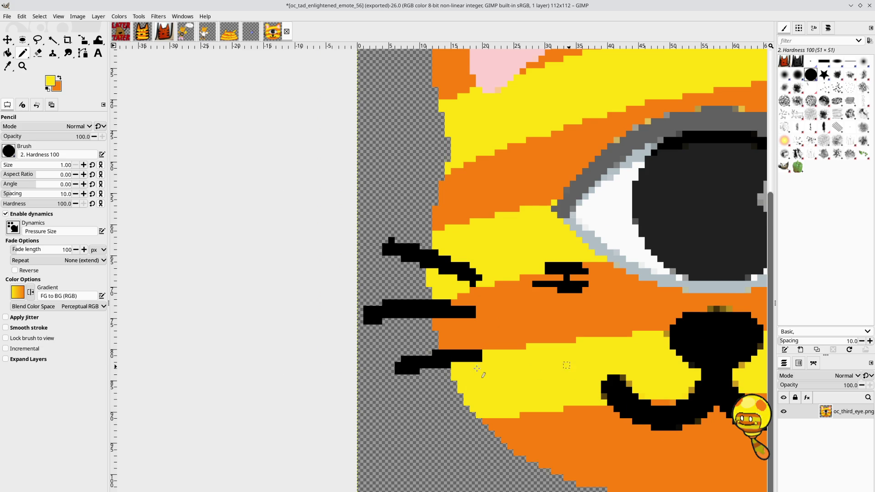
scroll(451, 365, right, 8)
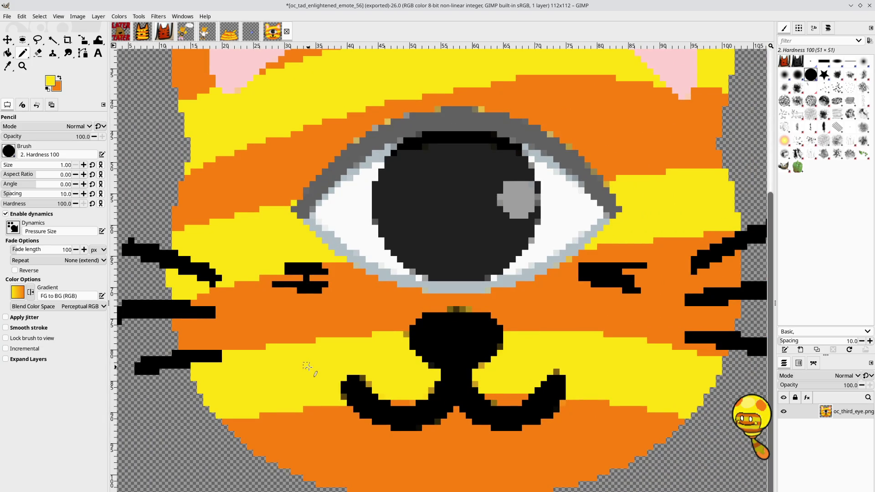
scroll(307, 366, right, 1)
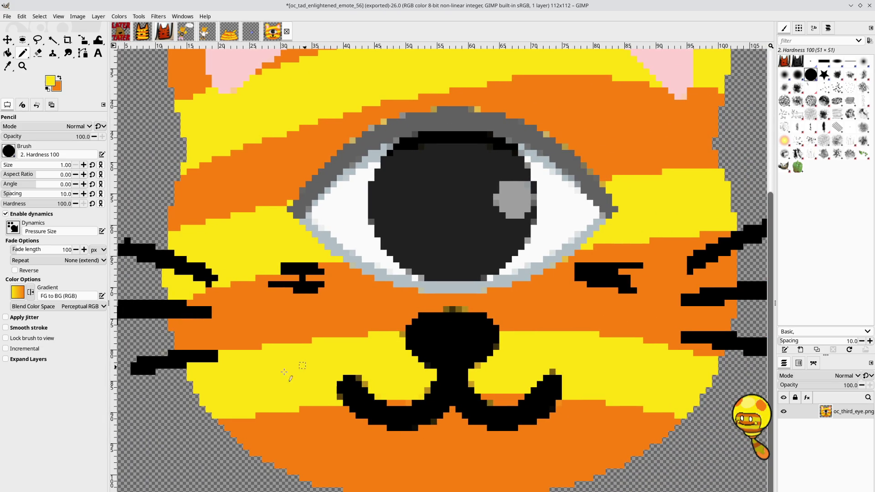
scroll(301, 368, right, 3)
ctrl+scroll(372, 297, down, 1)
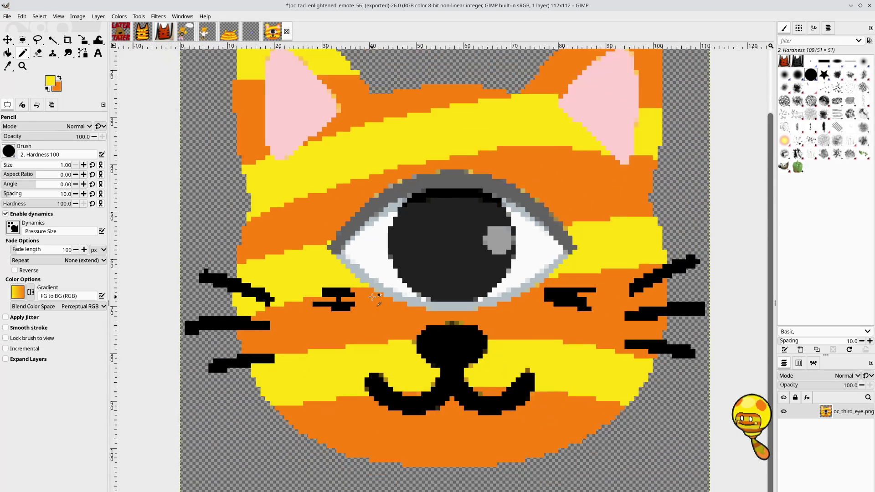
ctrl+scroll(373, 297, down, 1)
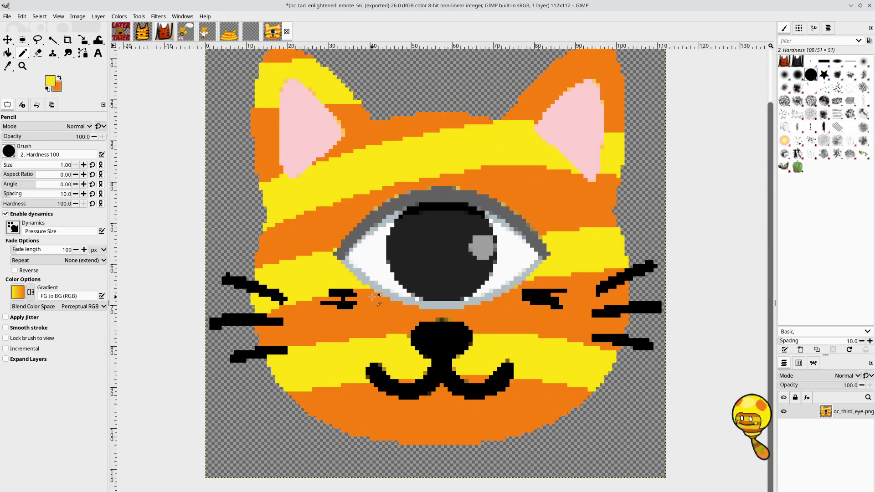
Step: Export the 112×112 image as oc_tad_enlightened_emote_112.png
click(8, 16)
click(49, 155)
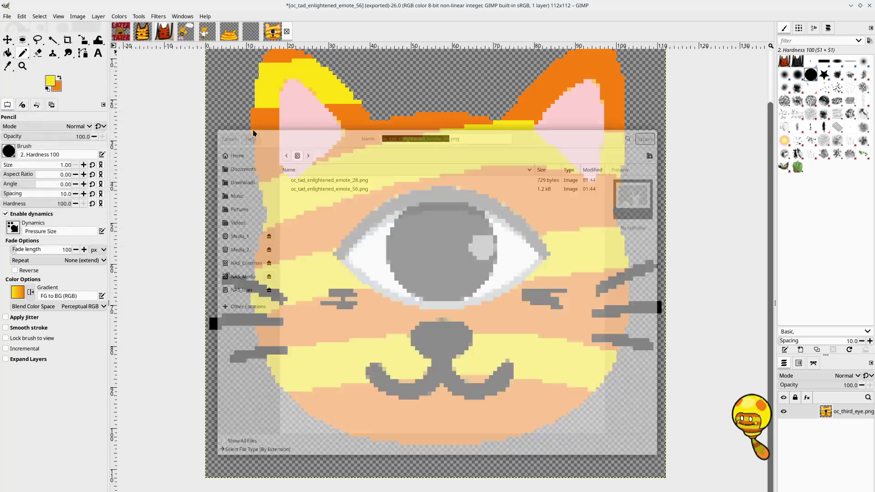
click(451, 123)
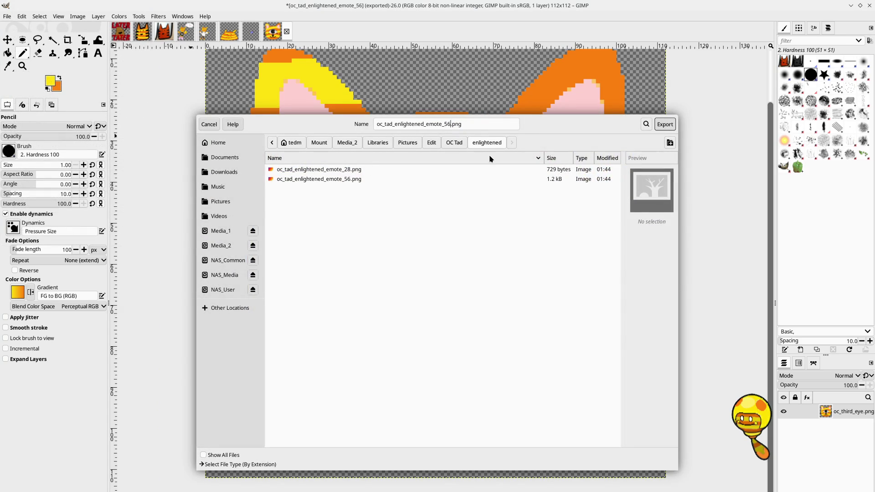
key(BackSpace)
key(BackSpace)
text(11)
key(Return)
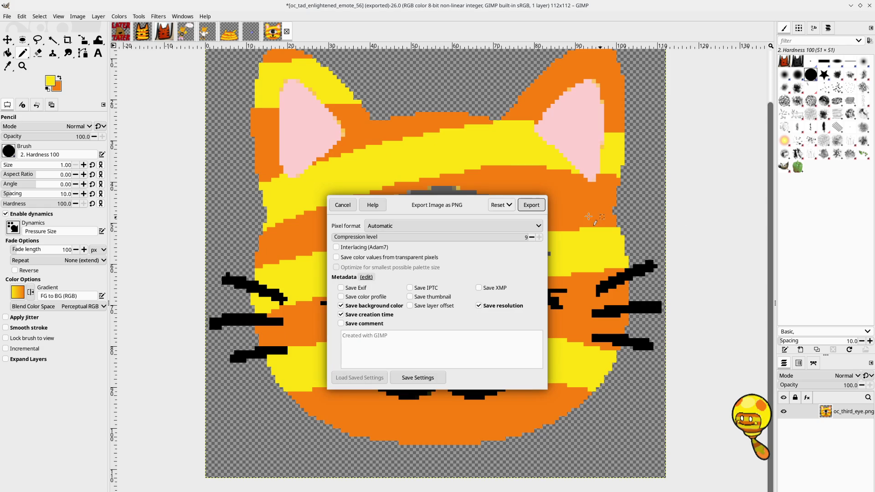
click(532, 206)
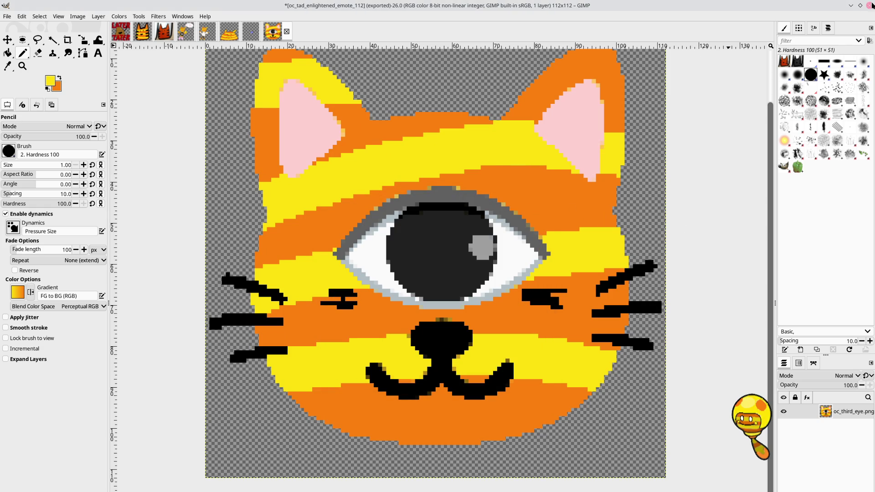
click(850, 5)
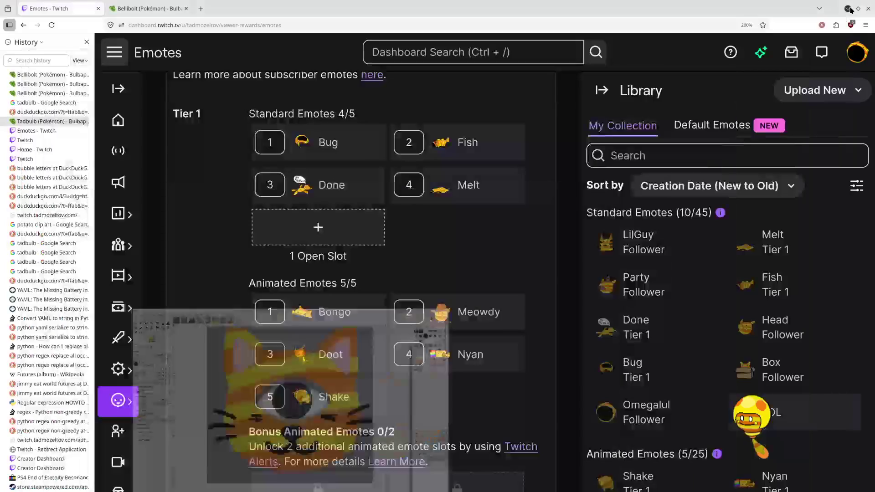
Step: Start a new emote in the open Tier 1 slot with Auto-resize off, adding the 28, 56 and 112 px cat PNGs
scroll(541, 220, down, 3)
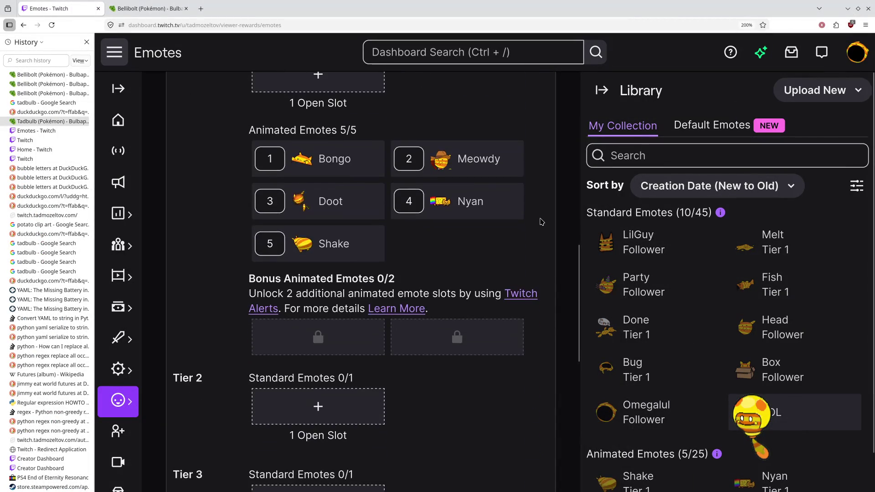
scroll(541, 221, up, 3)
scroll(542, 222, up, 3)
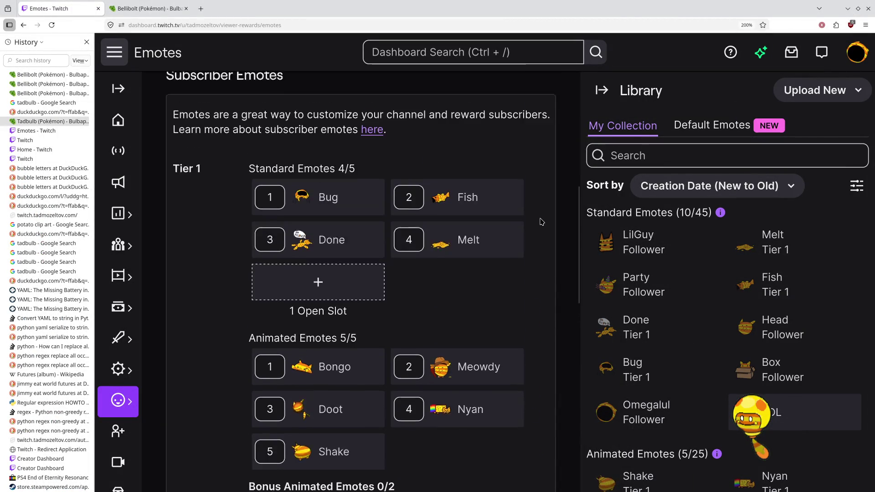
scroll(540, 218, up, 6)
scroll(540, 218, down, 6)
scroll(357, 305, down, 2)
click(344, 316)
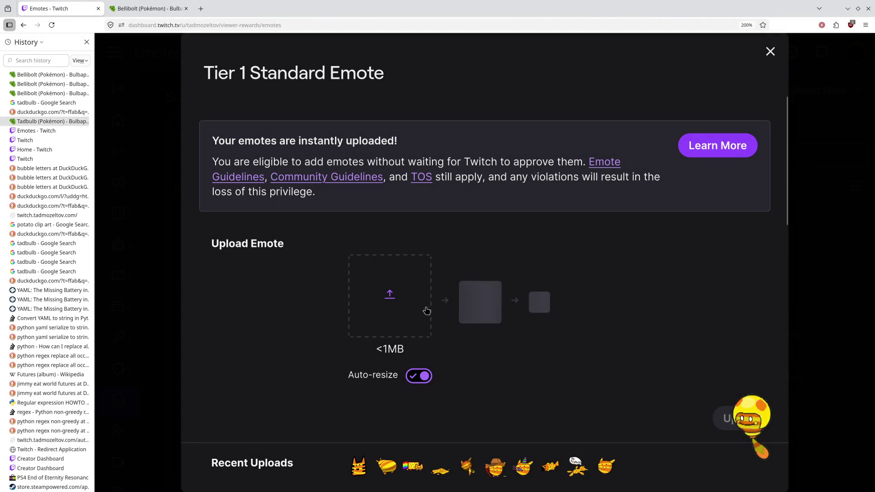
click(421, 377)
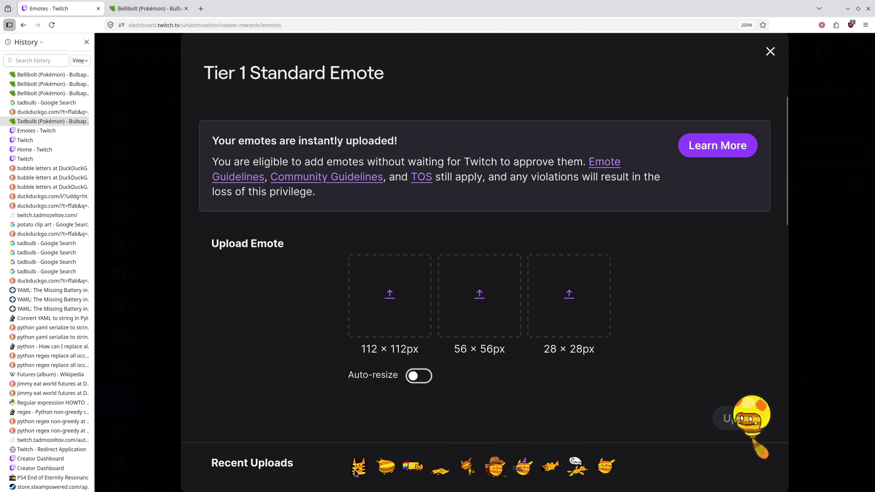
mouse_move(191, 489)
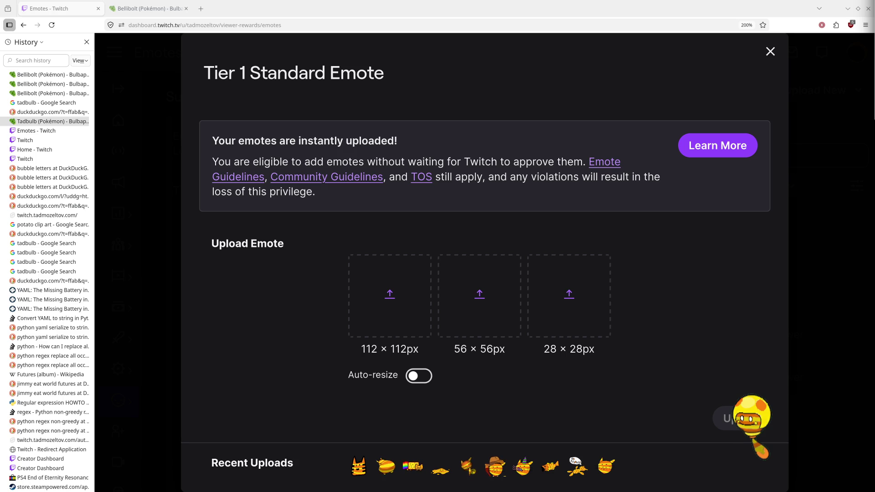
mouse_move(684, 132)
mouse_down()
mouse_move(440, 262)
mouse_move(528, 315)
mouse_move(588, 309)
mouse_up()
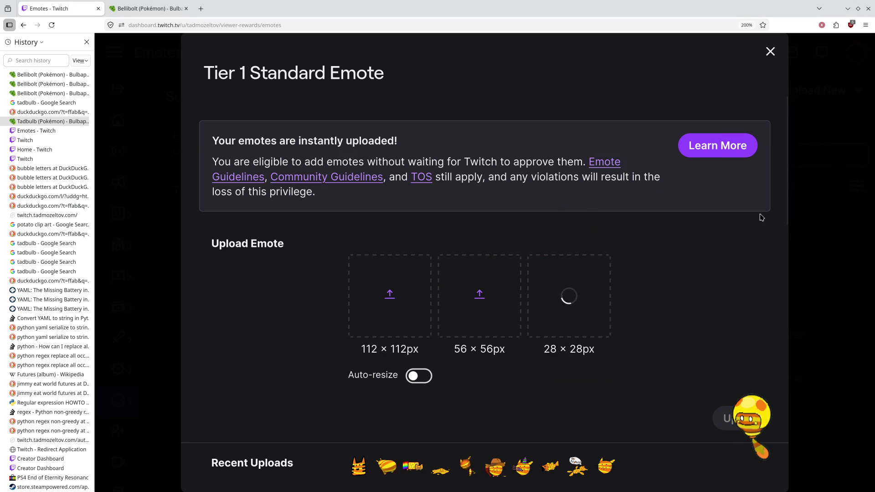
mouse_move(596, 126)
mouse_down()
mouse_move(484, 241)
mouse_move(490, 283)
mouse_move(469, 340)
mouse_move(474, 328)
mouse_up()
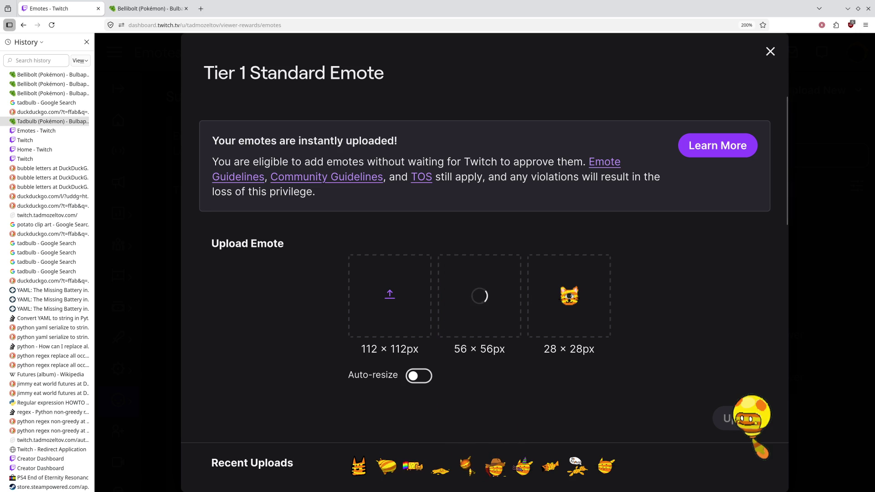
mouse_move(812, 100)
mouse_down()
mouse_move(381, 216)
mouse_move(384, 282)
mouse_move(333, 376)
mouse_move(357, 368)
mouse_move(389, 231)
mouse_up()
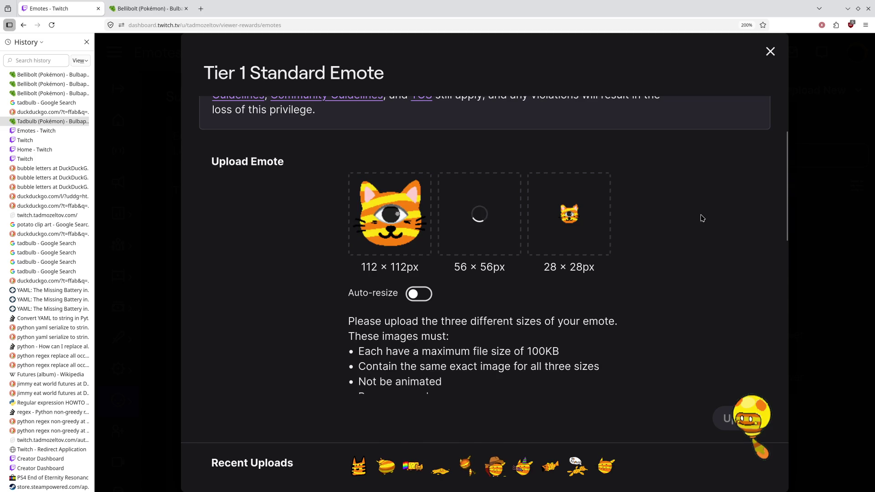
Step: Re-upload oc_tad_enlightened_emote_56.png into the stuck 56×56 slot from the emote folder
scroll(694, 235, up, 3)
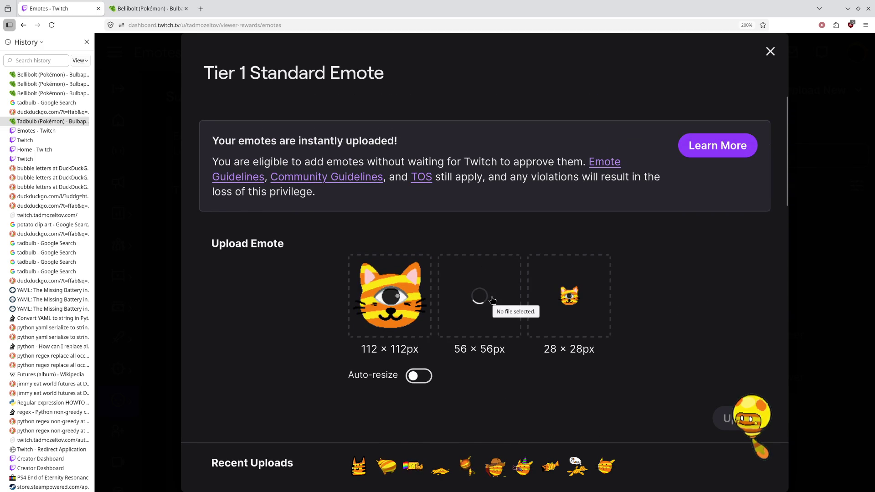
scroll(503, 275, down, 2)
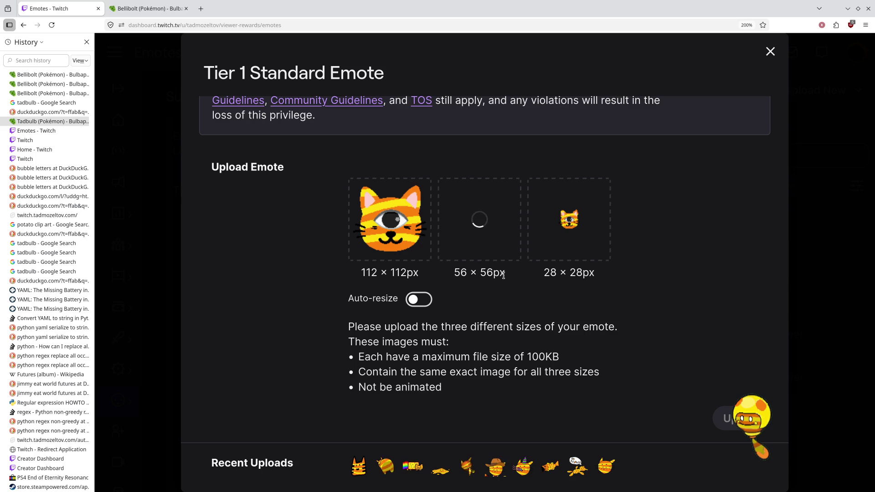
click(484, 217)
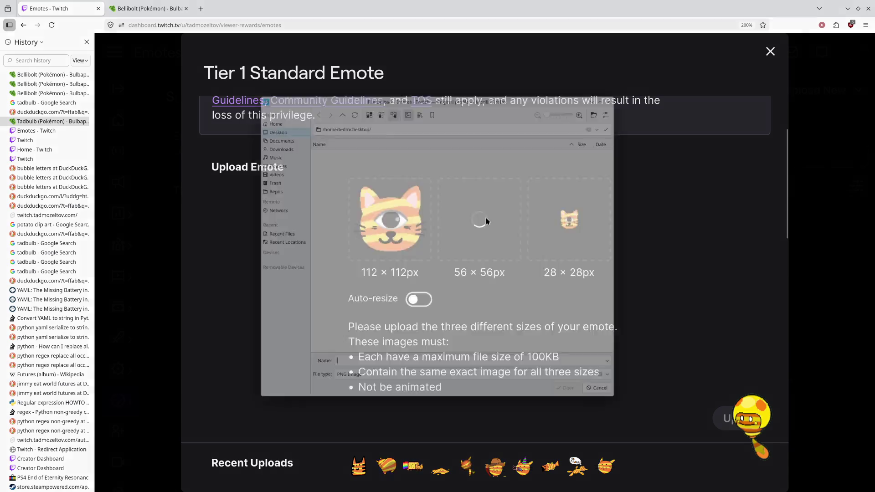
click(625, 88)
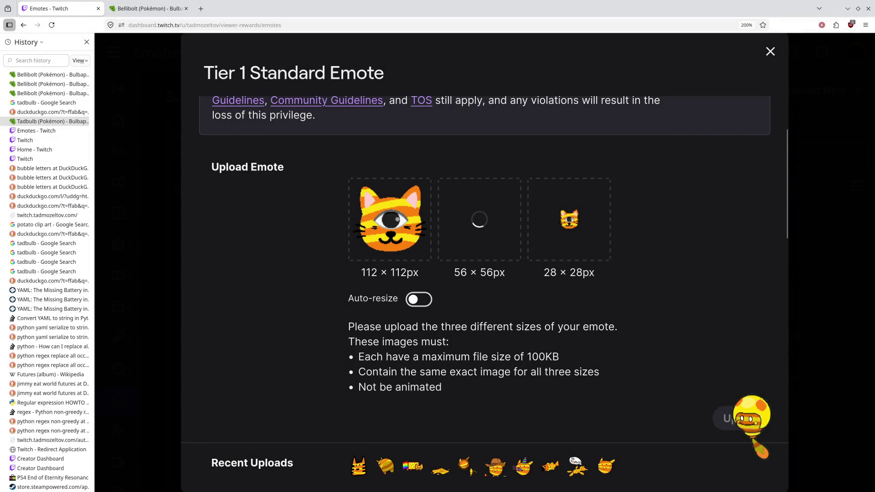
click(479, 220)
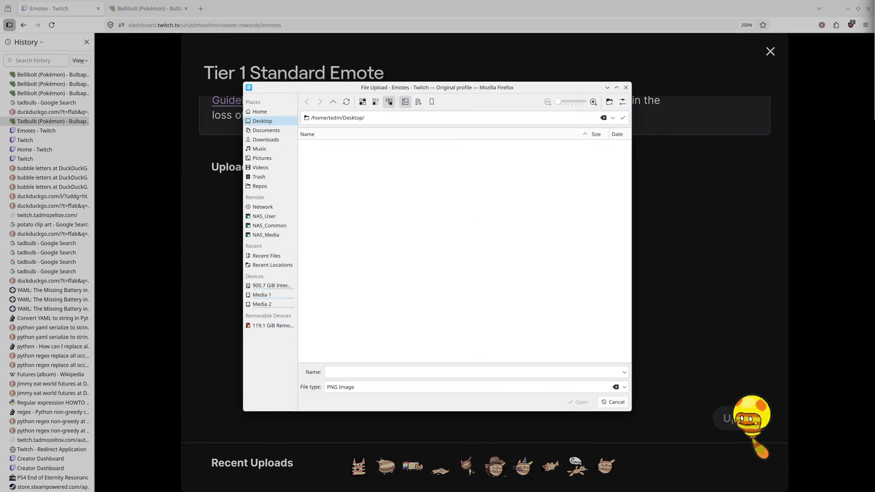
click(404, 118)
text(/home/tedm/Mount/Media_2/Libraries/Pictures/Edit/OC Tad/enlightened/)
key(ctrl+a)
text(/home/tedm/Mount/Media_2/Libraries/Pictures/Edit/OC Tad/enlightened/)
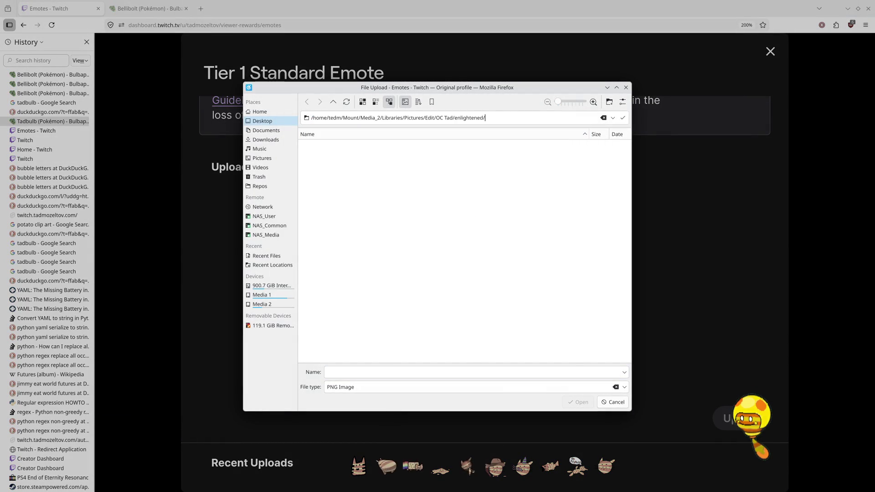
key(Return)
click(416, 156)
click(589, 404)
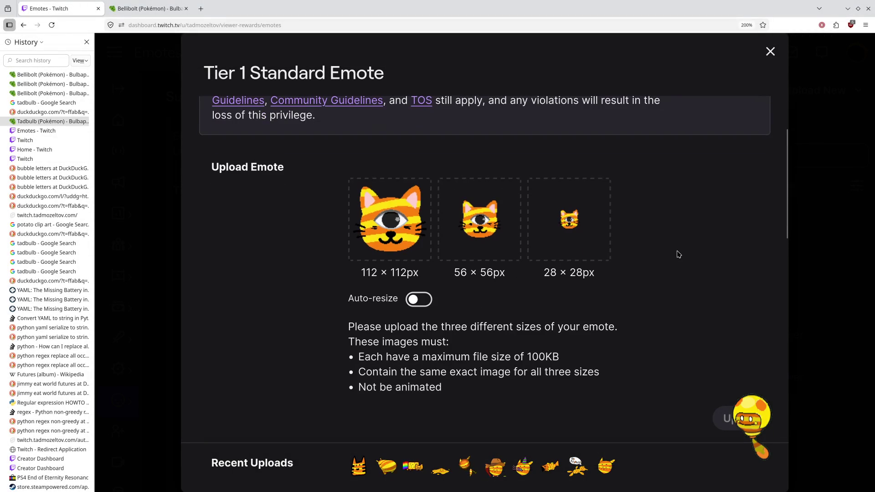
scroll(670, 338, down, 3)
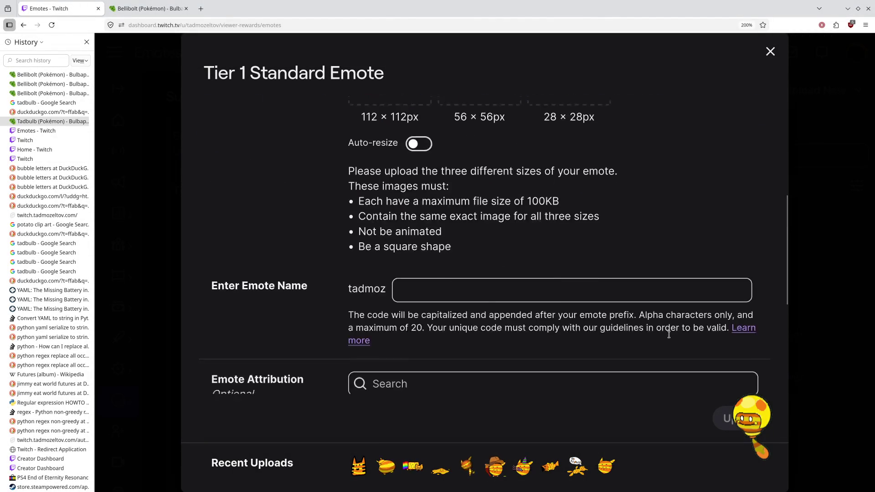
Step: Name the emote 'Enlightened'
click(576, 296)
text(E)
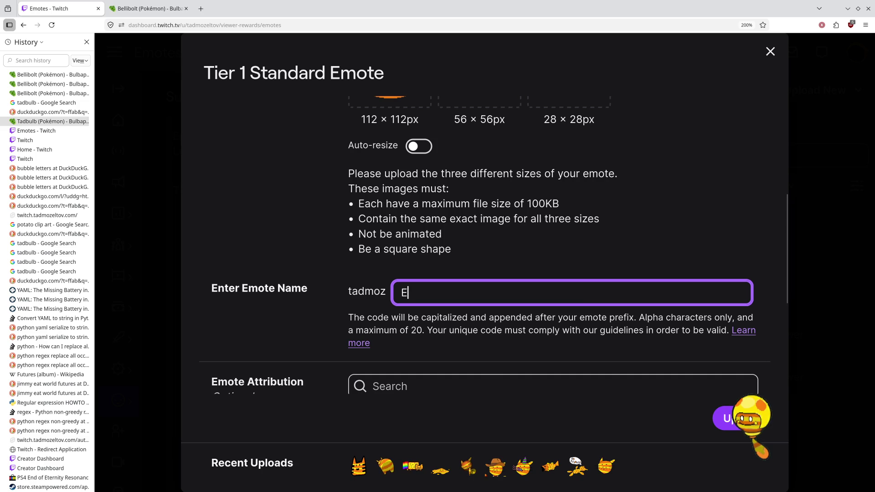
text(nlight)
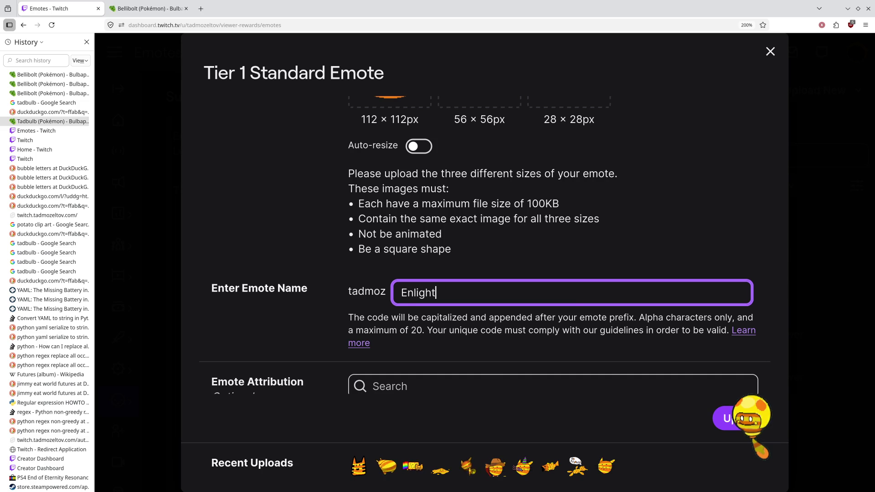
text(ened)
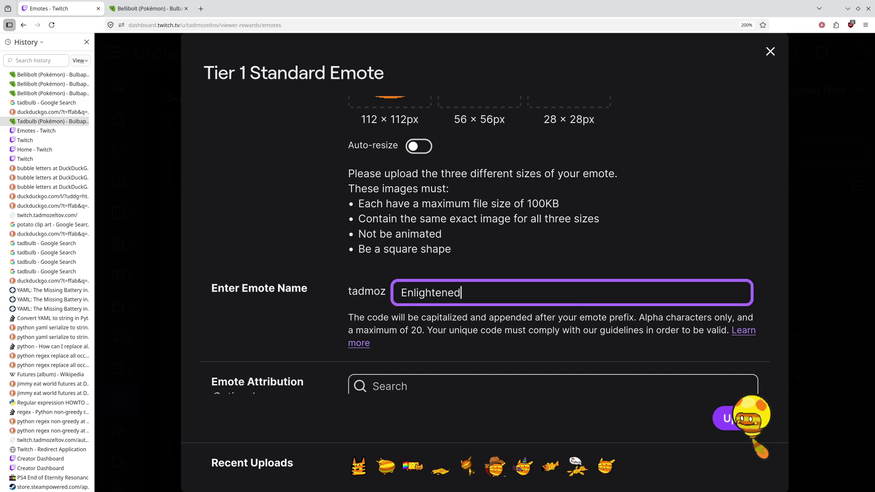
scroll(645, 249, down, 3)
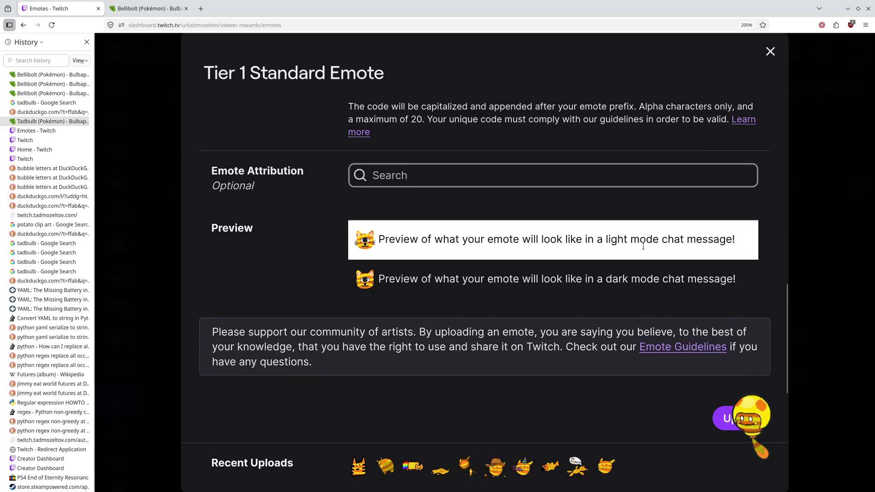
Step: Credit the channel's own account as the emote artist and submit the upload
click(496, 256)
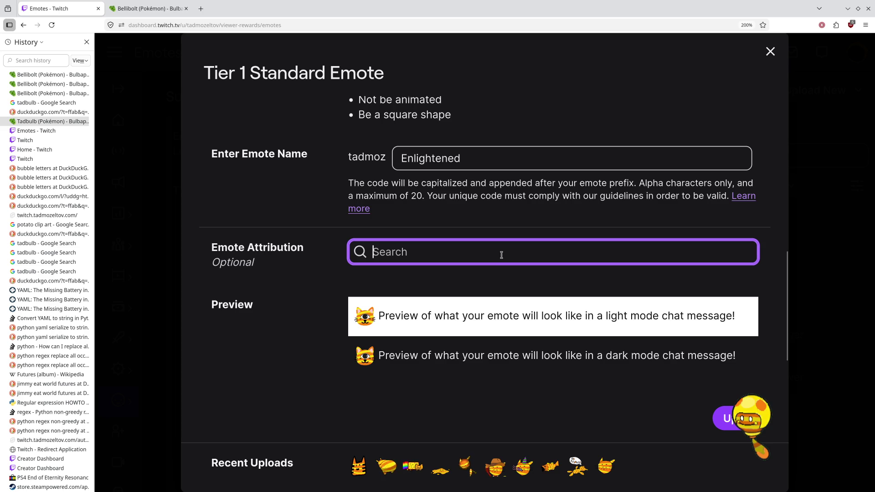
text(tad)
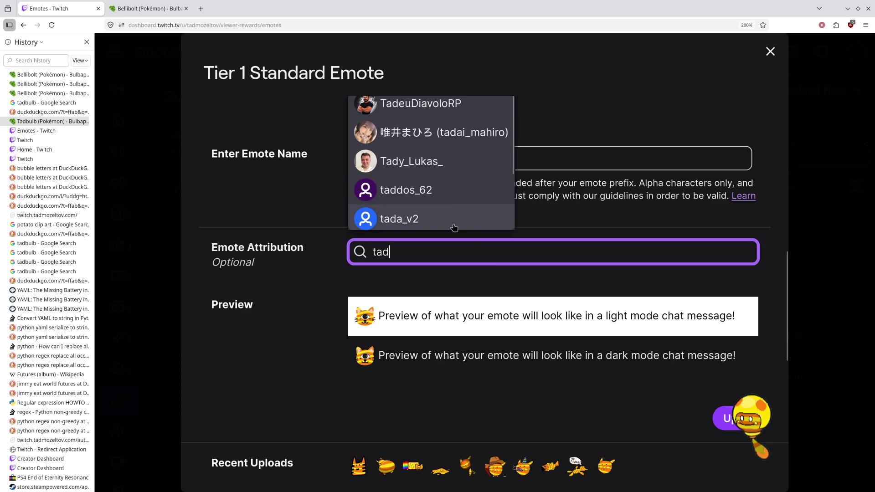
scroll(441, 167, up, 3)
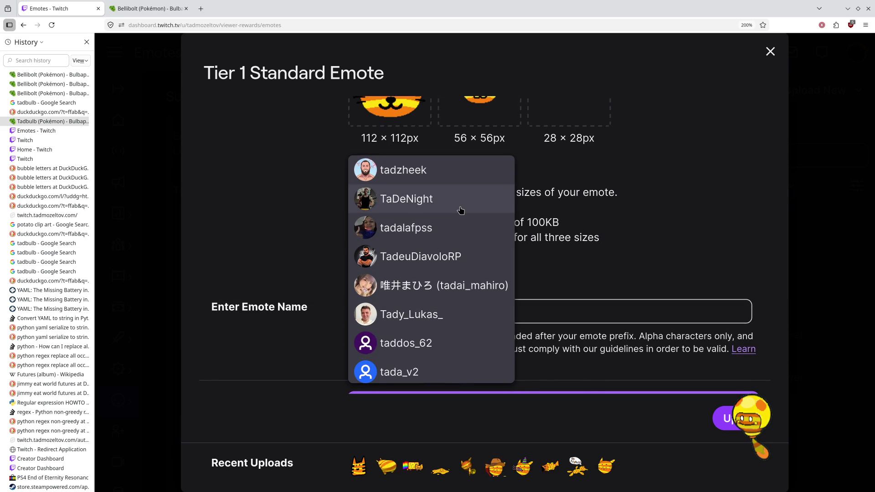
text(m)
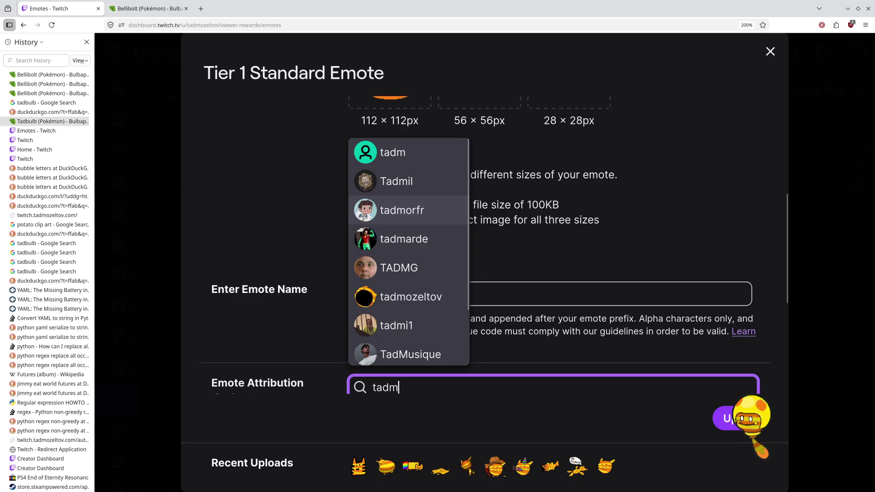
click(434, 305)
scroll(599, 285, down, 4)
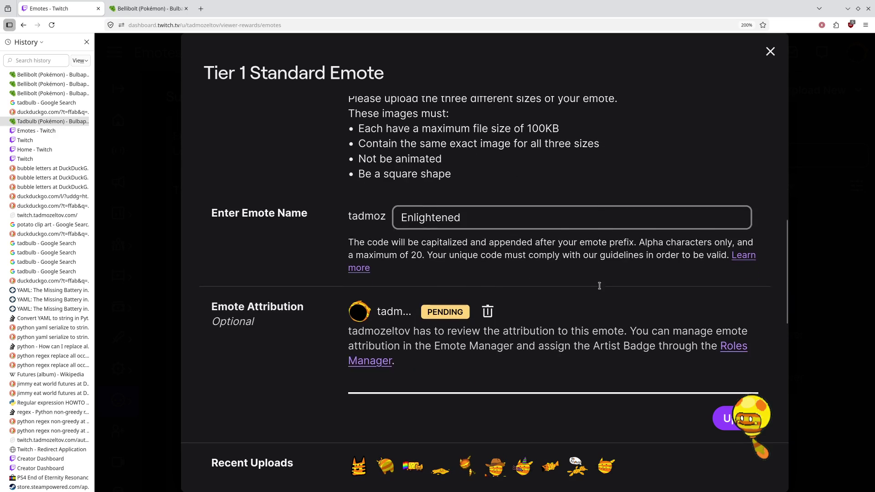
scroll(657, 344, down, 1)
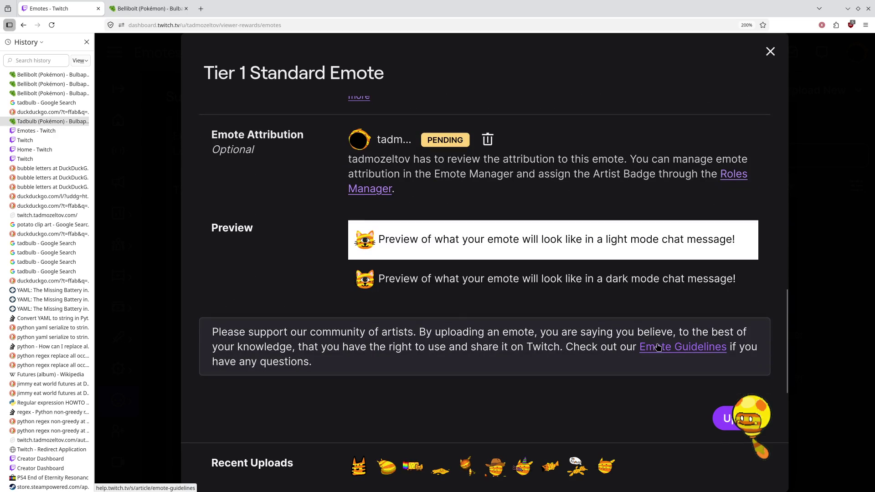
click(738, 418)
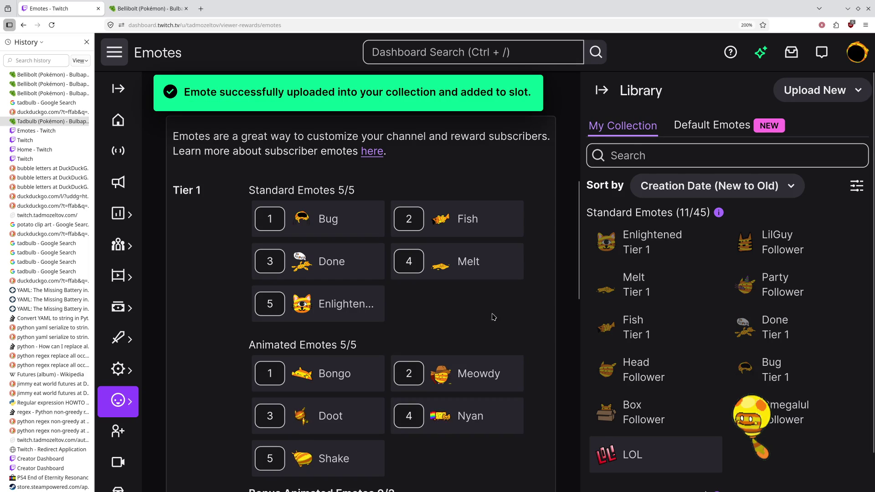
Step: Scroll the Emotes page to confirm Enlightened appears in the emote library
scroll(519, 323, up, 5)
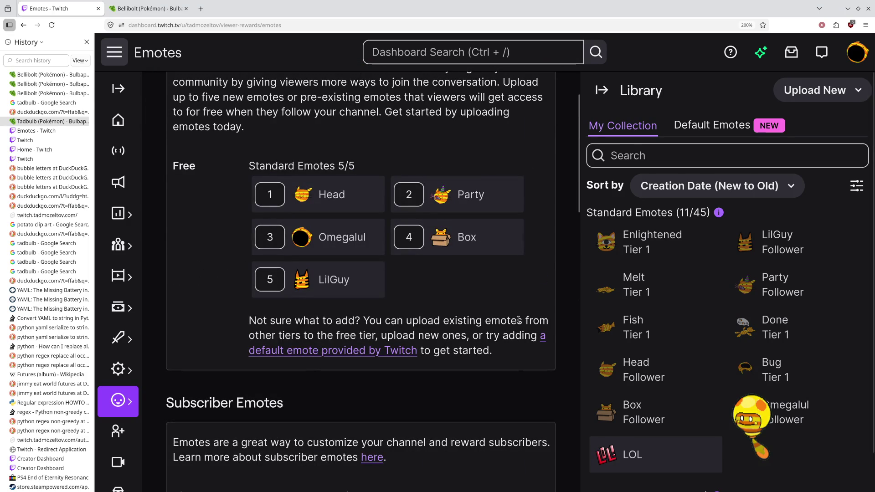
scroll(518, 320, up, 1)
scroll(517, 319, down, 1)
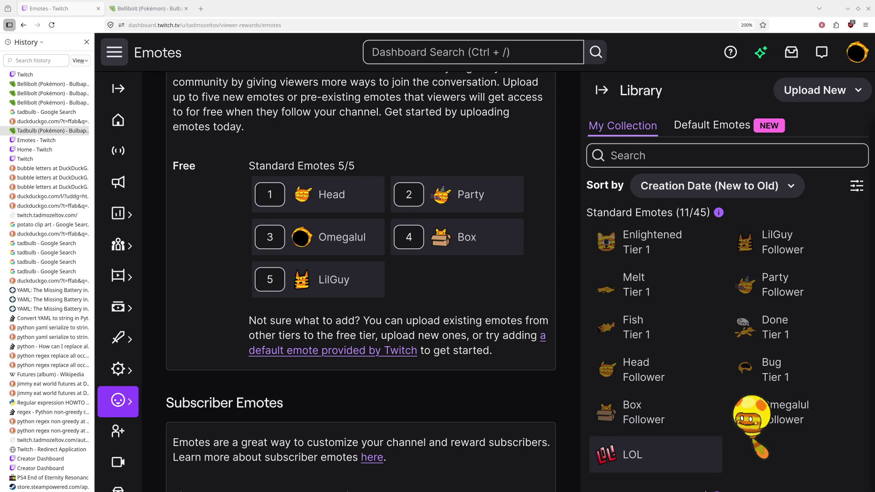
Step: Copy the track むげんのチケット from Playlist 4 into Playlist 5 in Strawberry
mouse_move(253, 479)
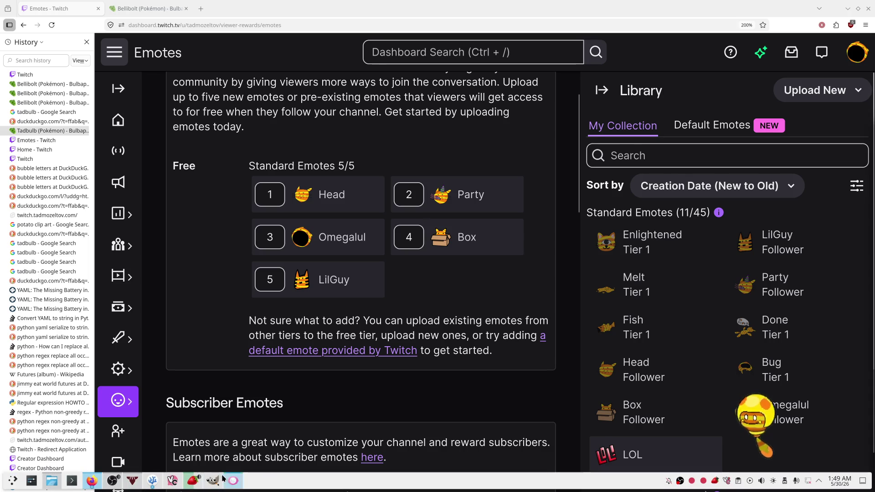
click(193, 480)
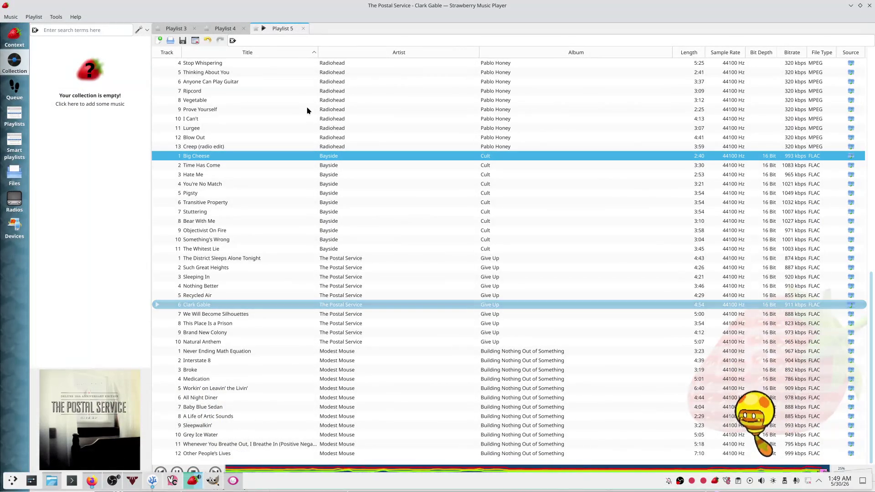
click(222, 30)
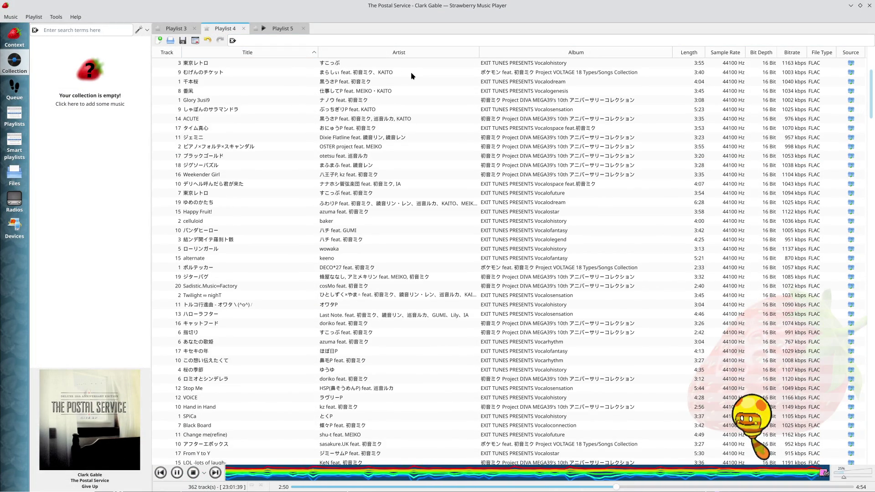
mouse_move(409, 72)
mouse_down()
mouse_move(300, 37)
mouse_move(396, 191)
mouse_move(404, 313)
mouse_up()
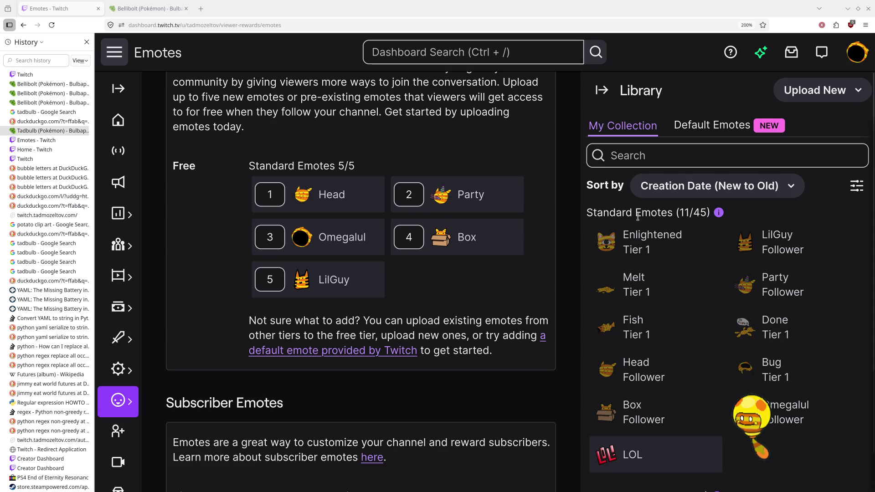
Step: Scroll the Emotes page to check that Enlightened fills Tier 1 slot 5
scroll(512, 356, up, 2)
scroll(515, 297, down, 10)
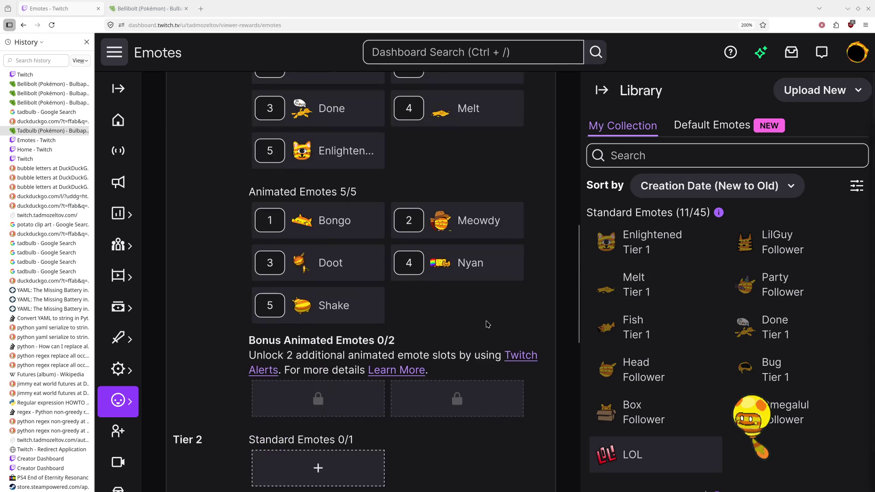
scroll(487, 324, down, 5)
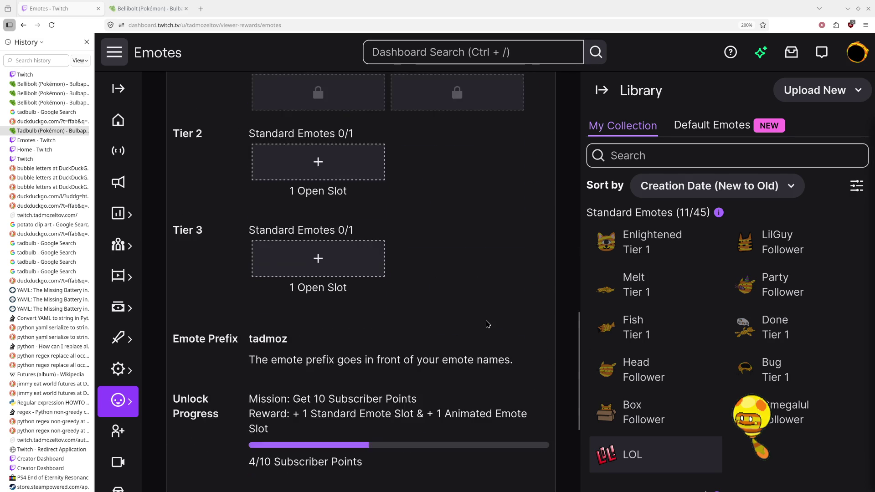
scroll(487, 324, down, 6)
scroll(488, 324, up, 9)
scroll(487, 324, down, 7)
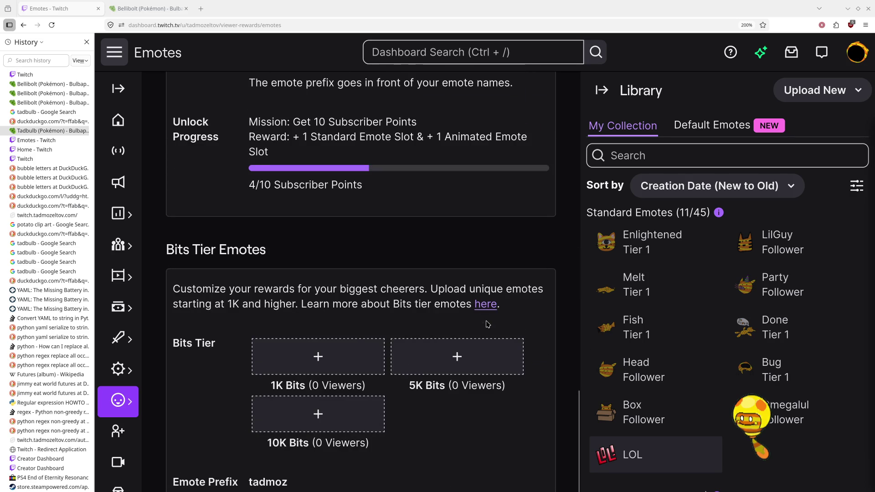
scroll(487, 324, down, 2)
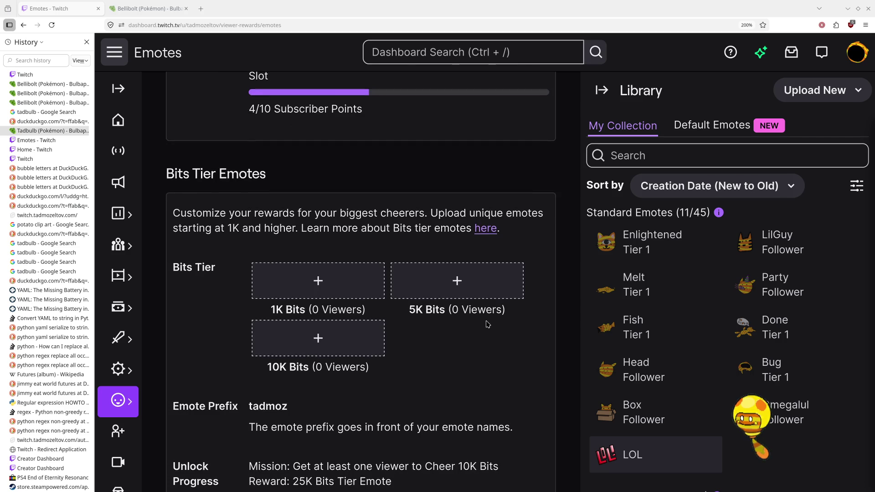
scroll(487, 324, up, 10)
scroll(487, 324, up, 9)
scroll(487, 324, up, 1)
scroll(485, 322, up, 8)
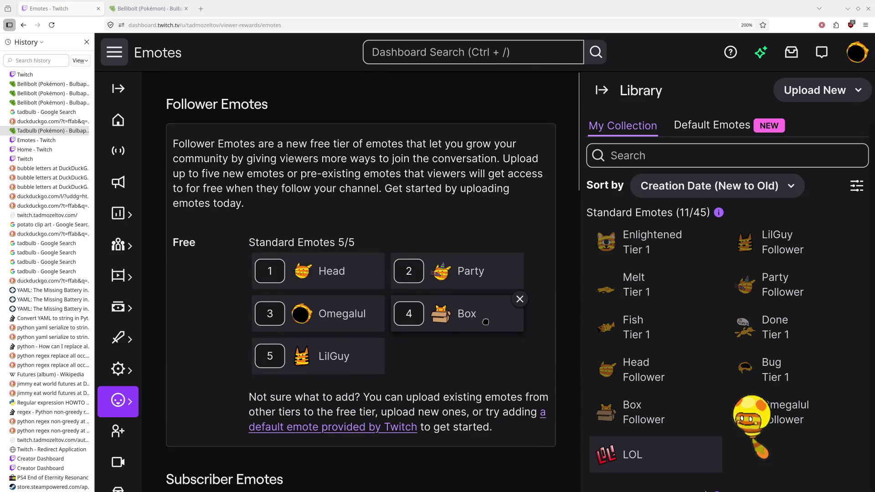
Step: Bring GIMP forward, hide it again, and open the image viewer window
mouse_move(91, 483)
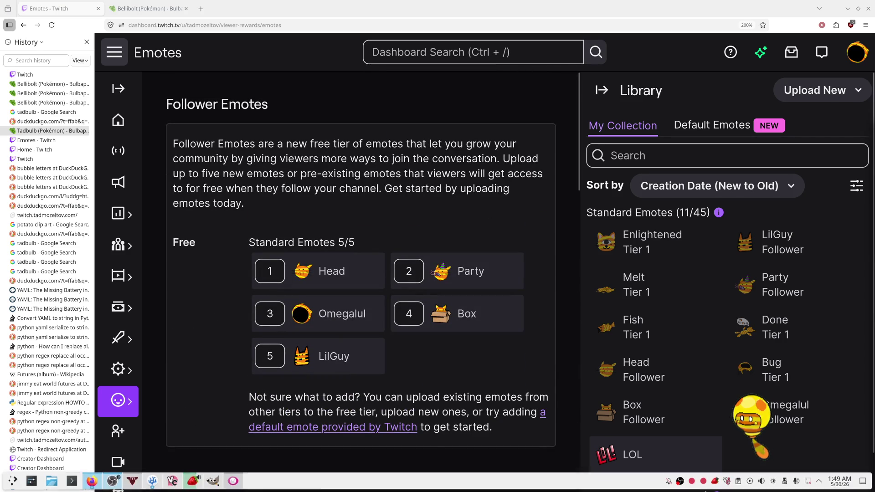
mouse_move(175, 483)
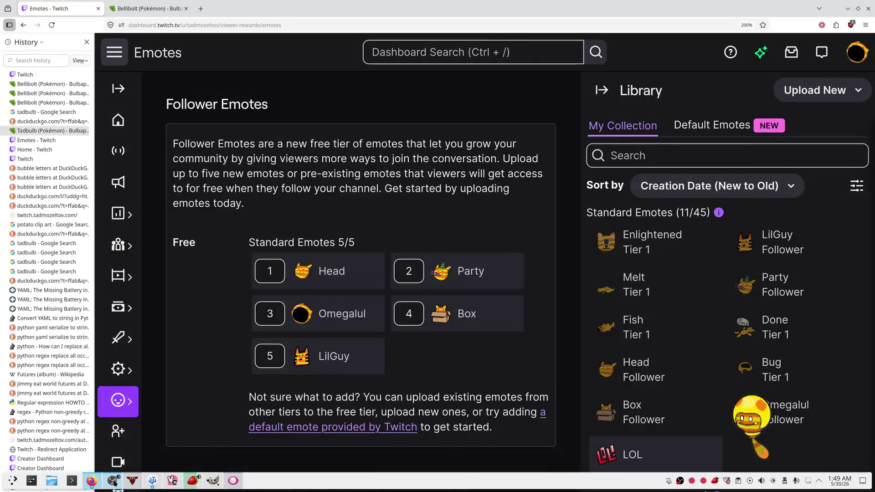
click(213, 482)
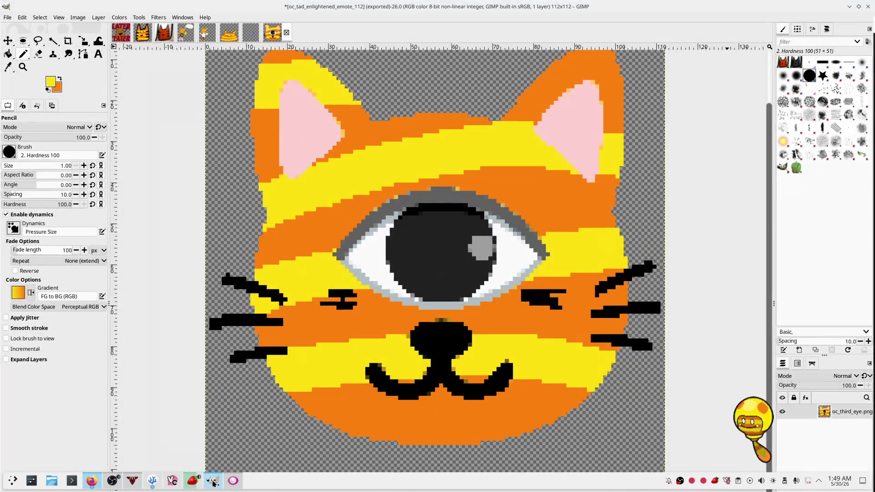
click(213, 482)
scroll(482, 355, down, 3)
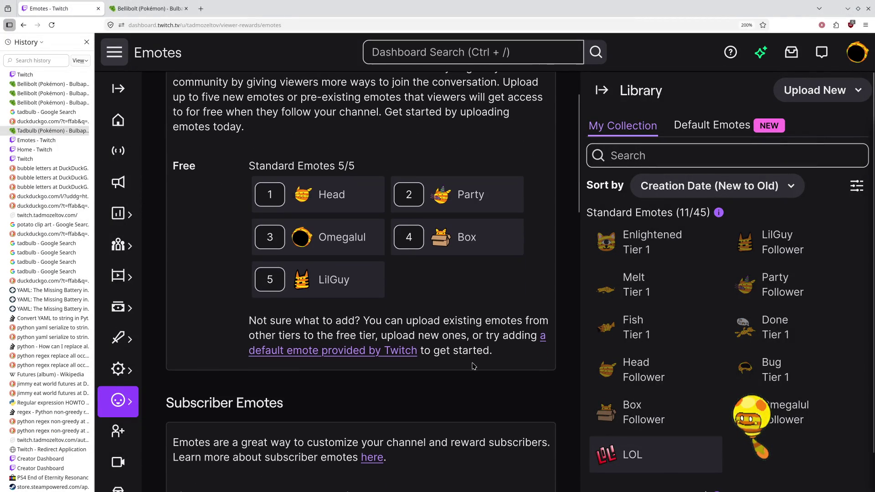
mouse_move(191, 488)
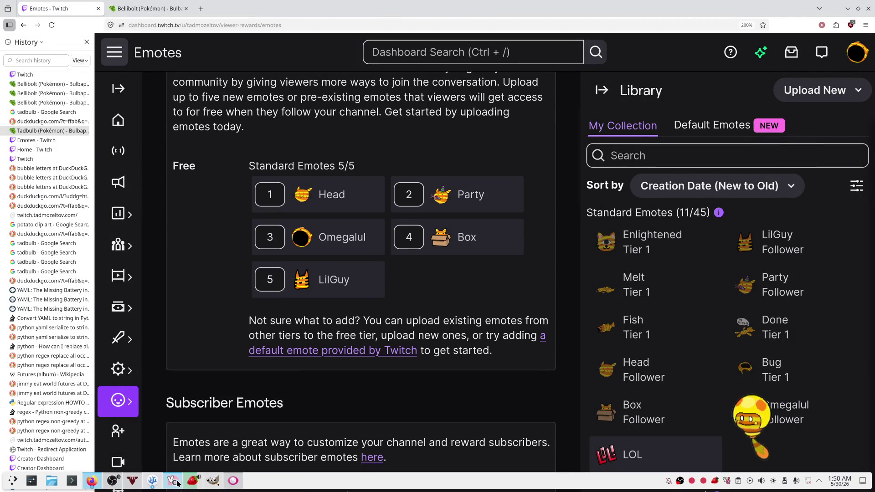
click(231, 487)
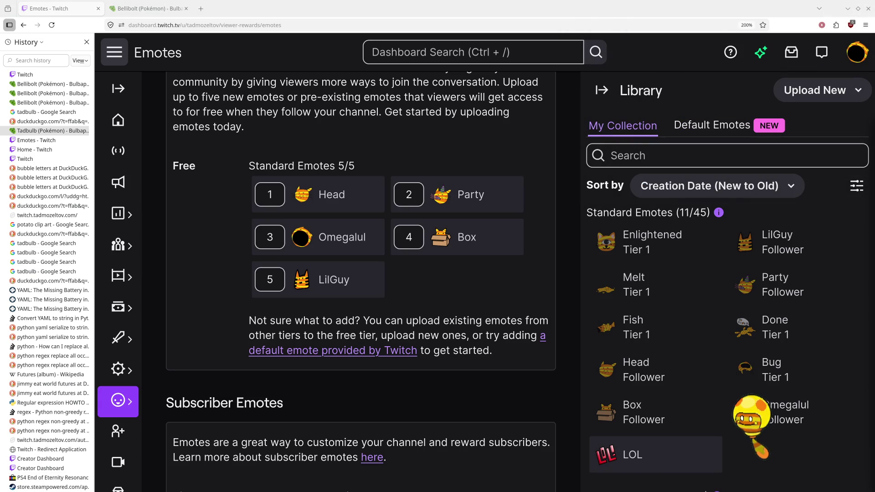
Step: Close the History sidebar and bring GIMP with the cat emote back to the front
click(87, 42)
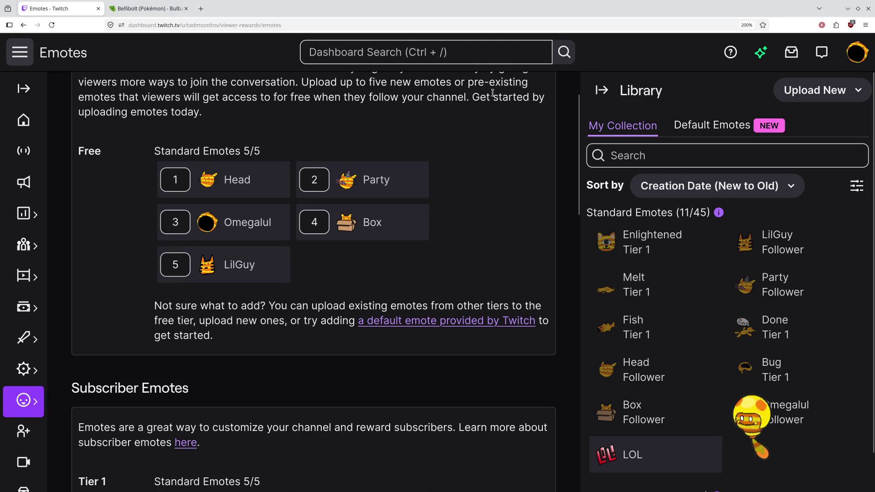
scroll(542, 174, down, 7)
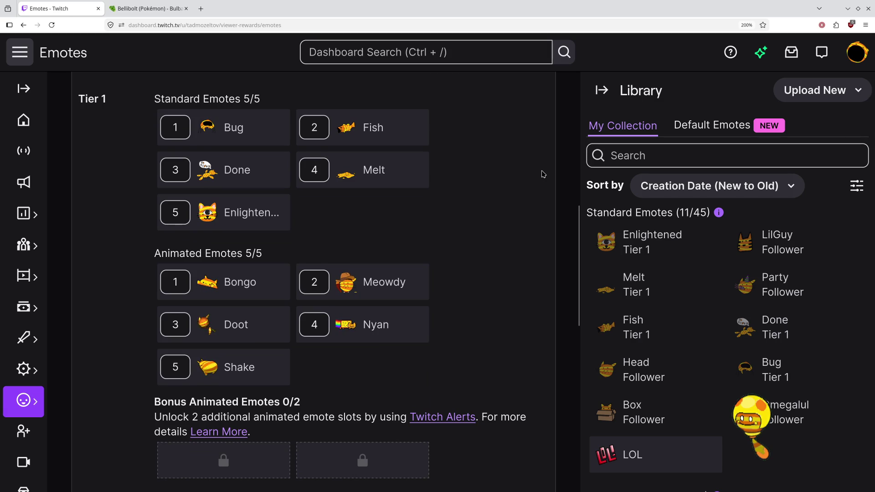
scroll(542, 174, up, 7)
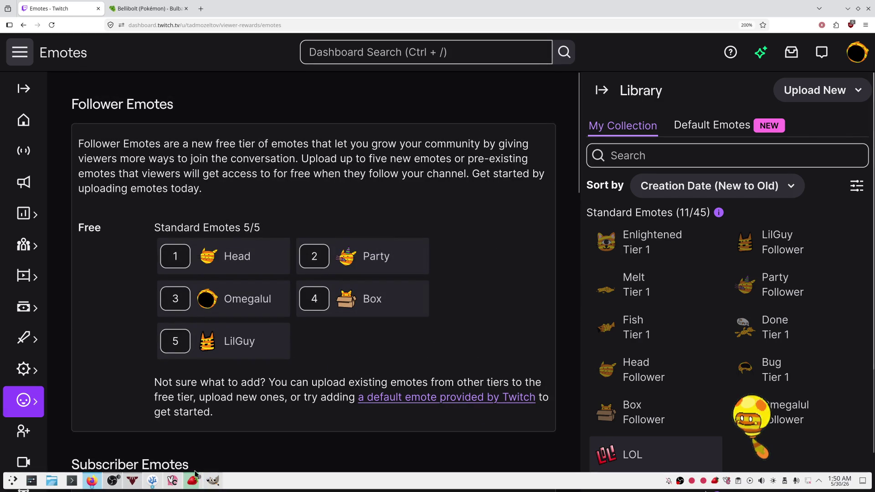
mouse_move(173, 484)
click(212, 481)
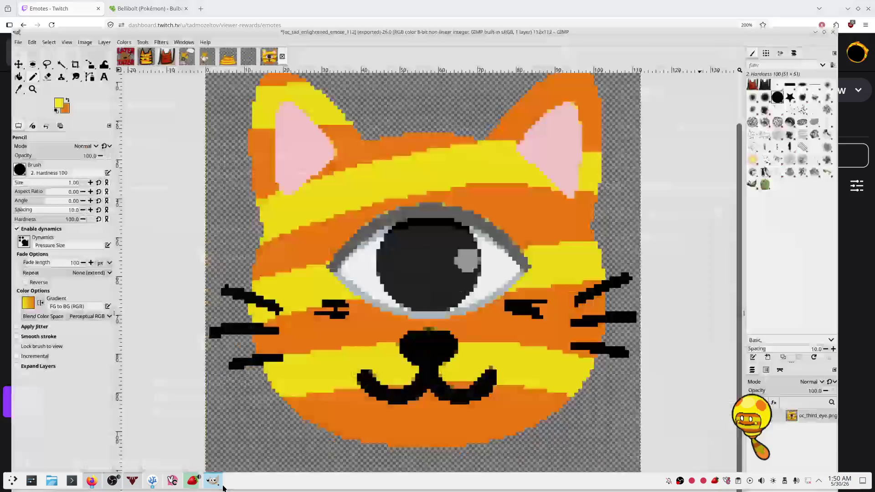
Step: Switch to cylver_later_tater.xcf and zoom in, then back out, to inspect it
click(121, 31)
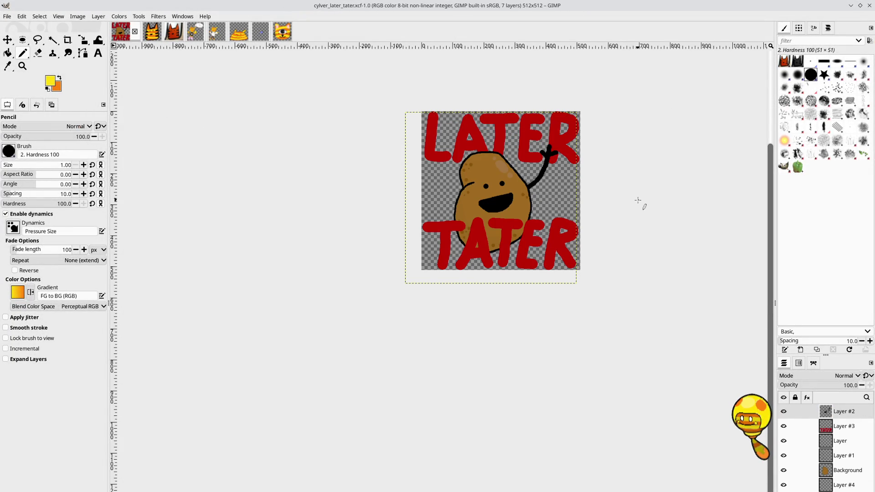
scroll(623, 212, up, 2)
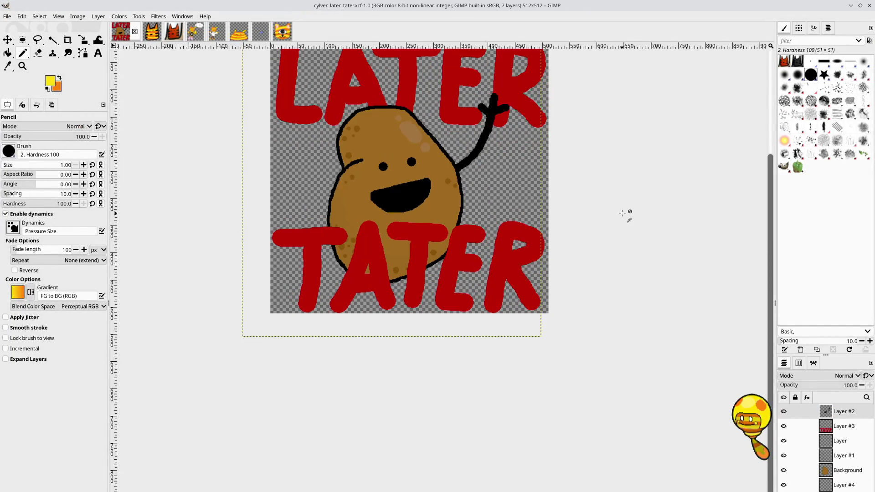
scroll(631, 286, up, 1)
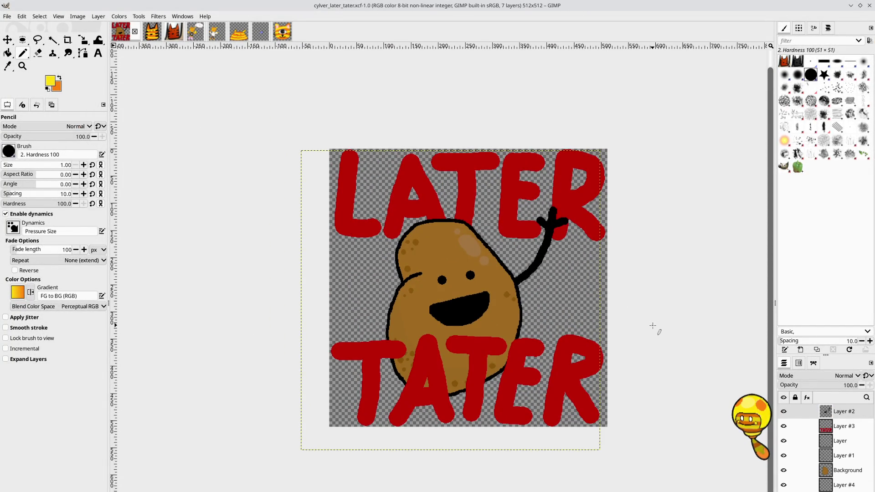
scroll(652, 325, up, 2)
scroll(615, 316, down, 3)
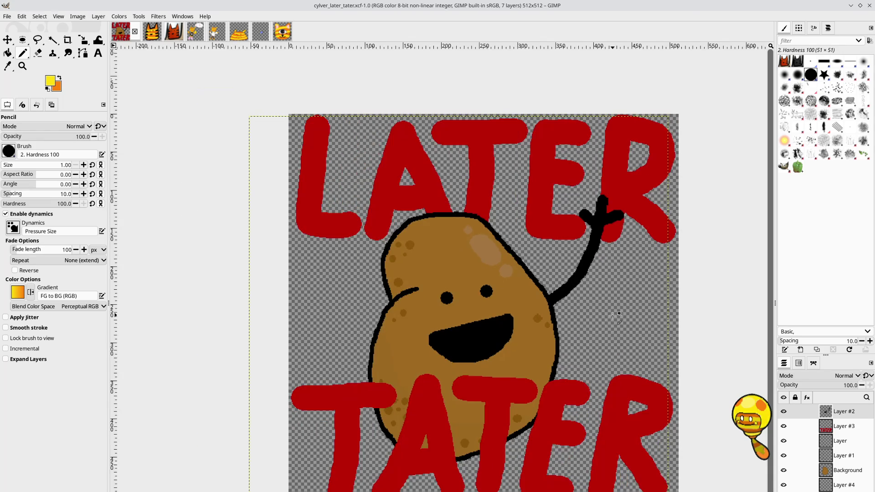